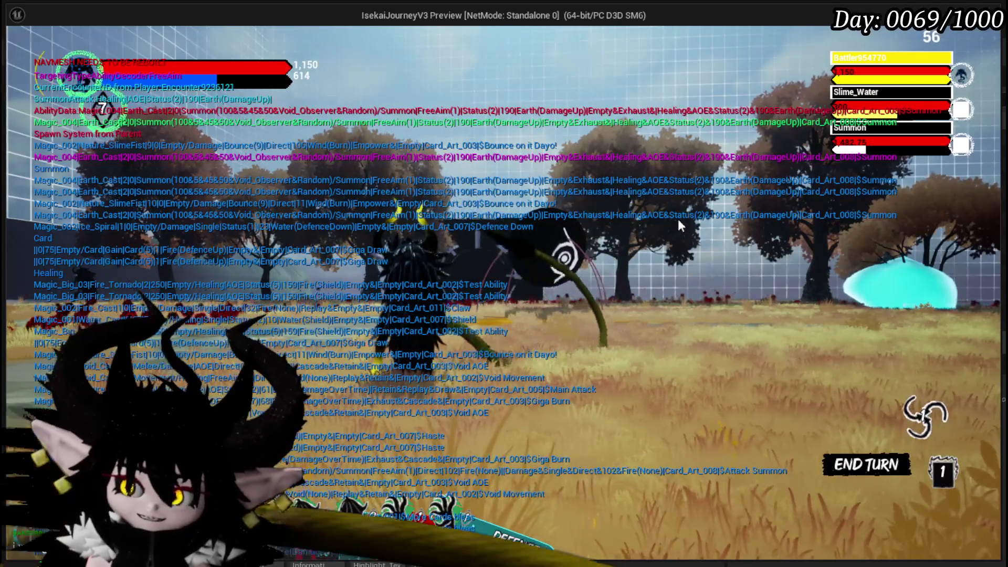
- Cast the Test Ability card on the Slime_Water target to fire its green effect
mouse_move(461, 392)
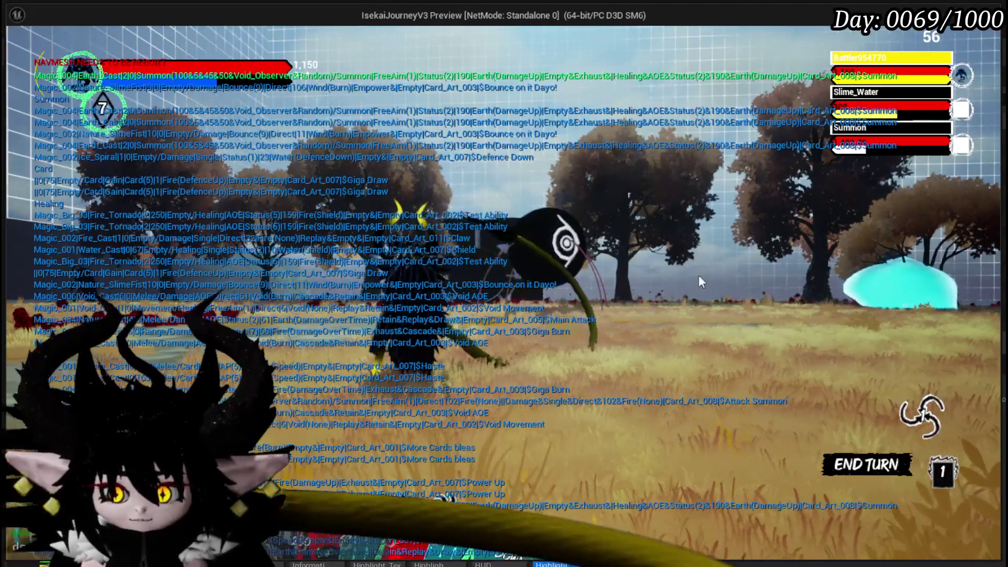
click(367, 421)
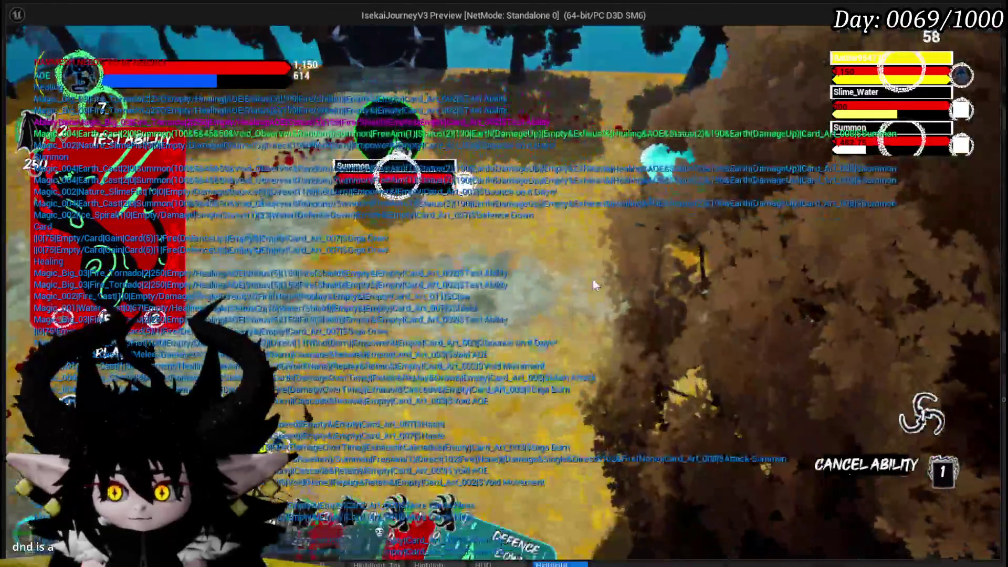
click(594, 279)
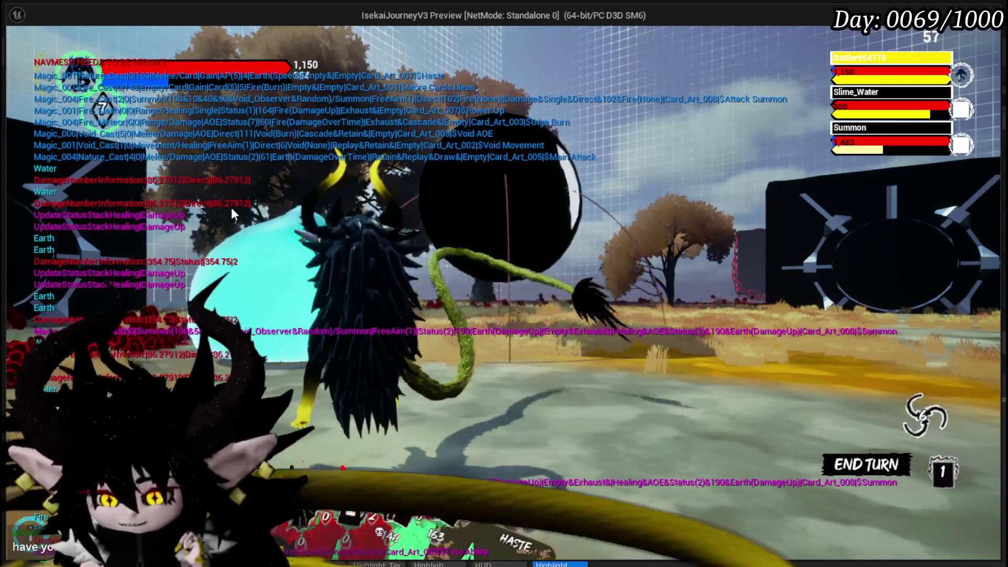
mouse_move(378, 504)
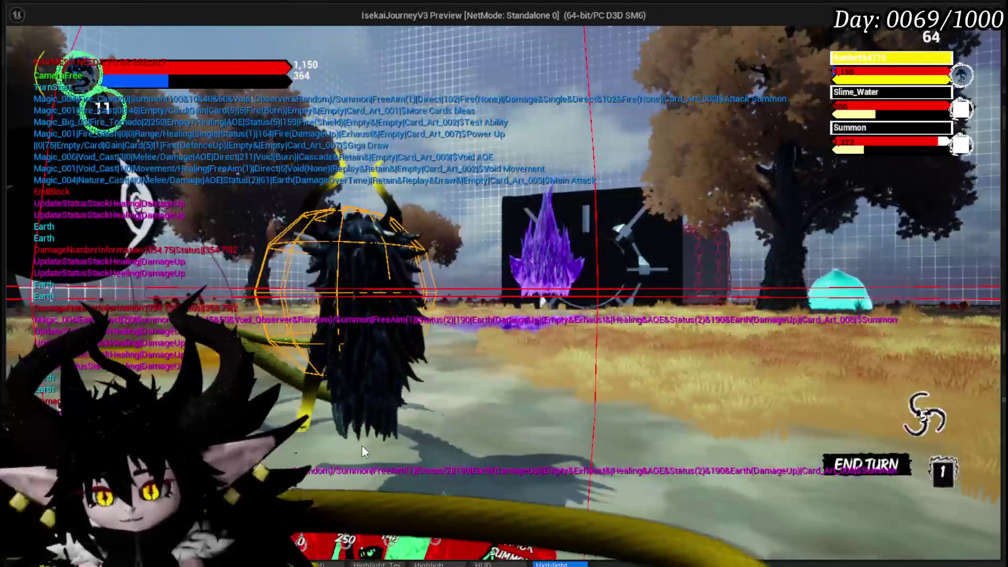
mouse_move(389, 450)
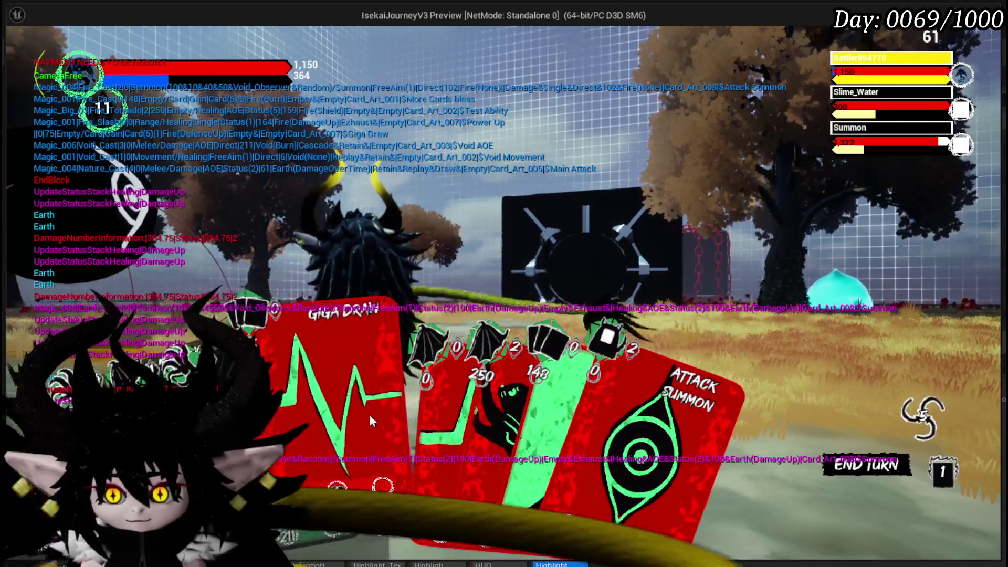
key(Escape)
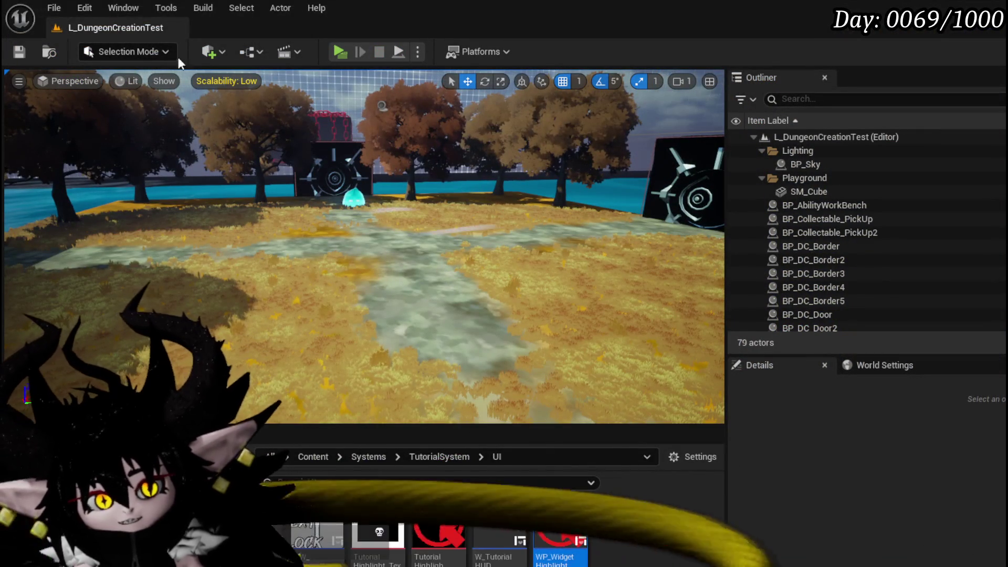
- Save all changes, relaunch the play-test with Alt+P, then stop the play session
key(ctrl+s)
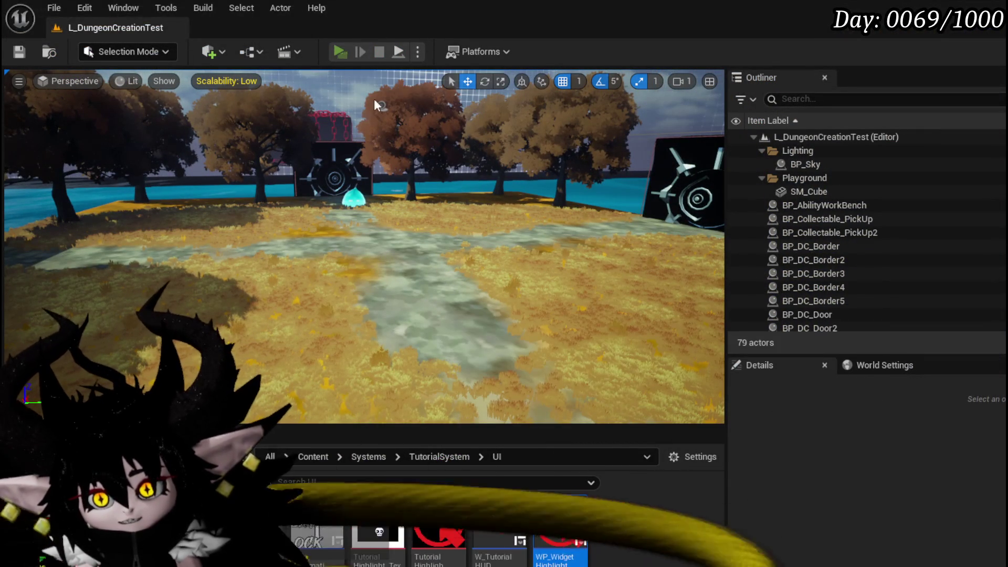
key(alt+p)
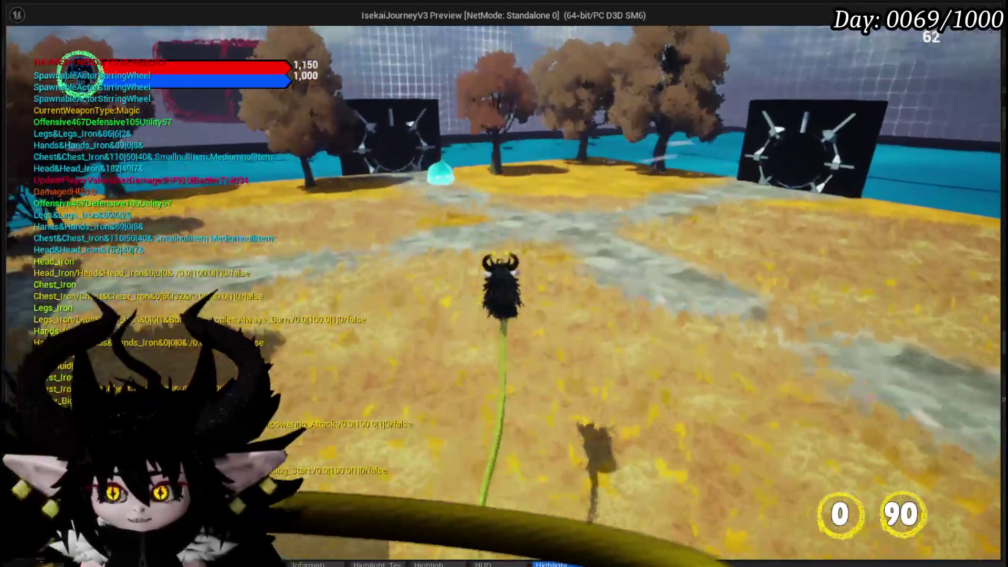
key(alt+Tab)
key(Escape)
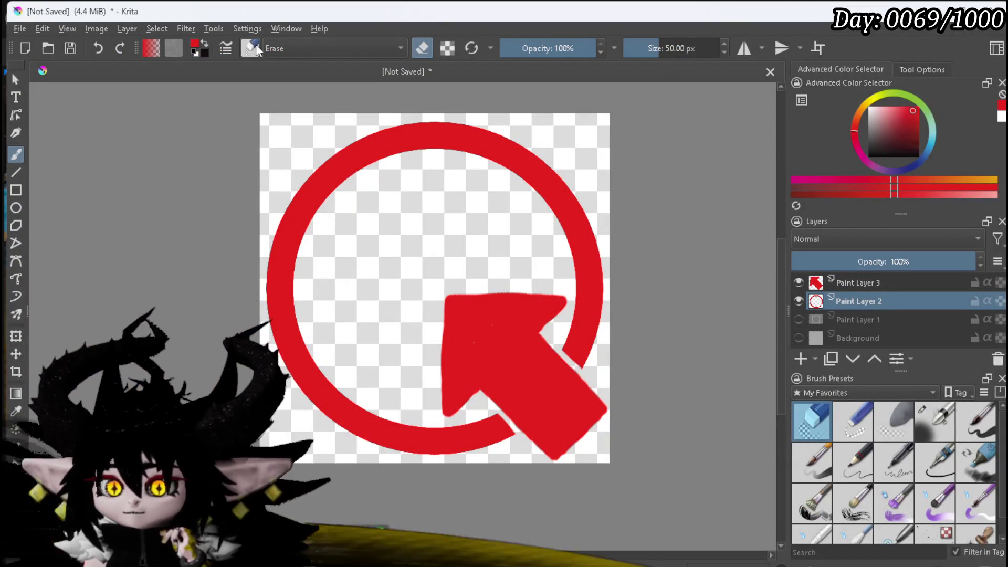
- Open CookingHUD_Concept.kra from the recent files and shift the Krita window right
click(19, 28)
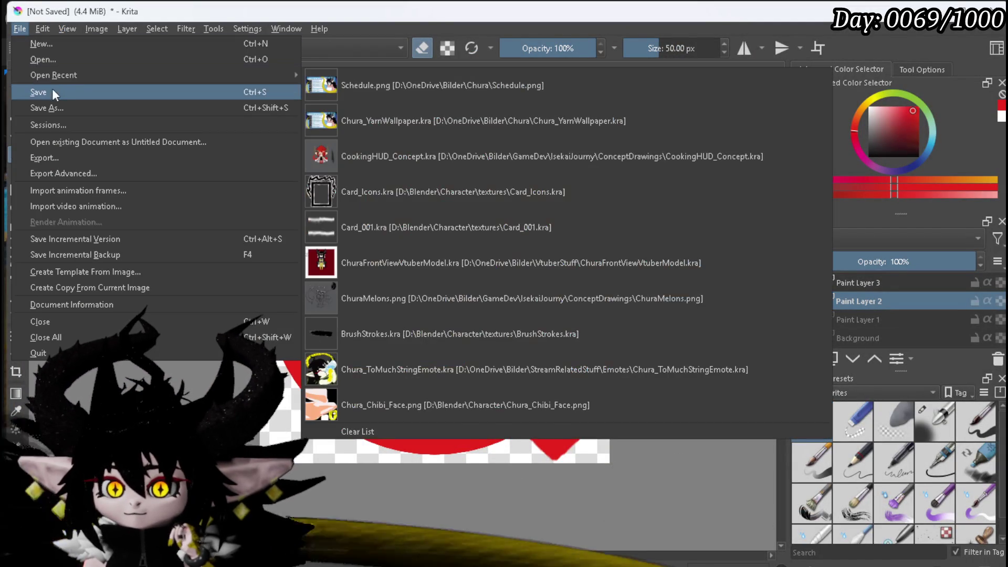
click(427, 149)
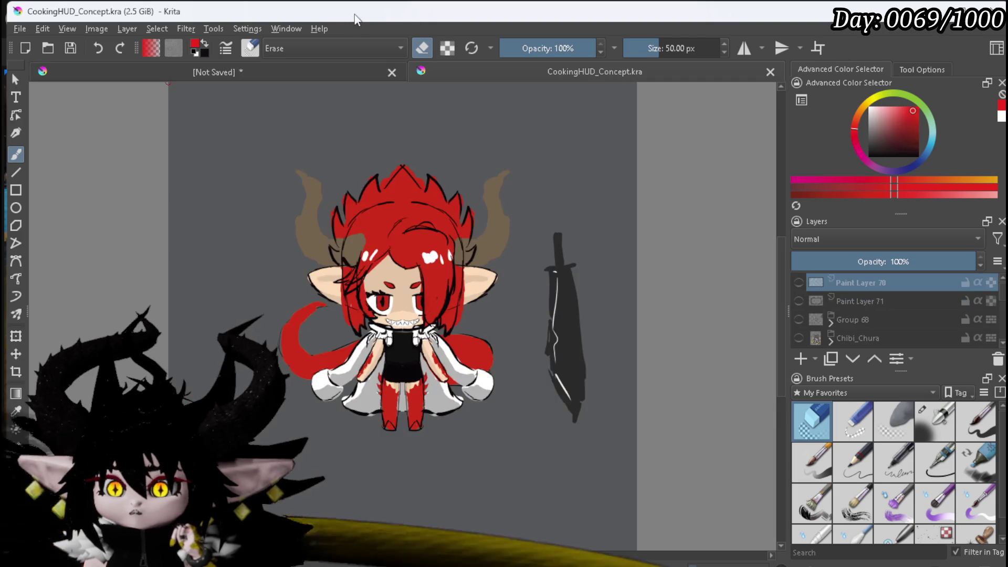
drag(340, 20, 472, 19)
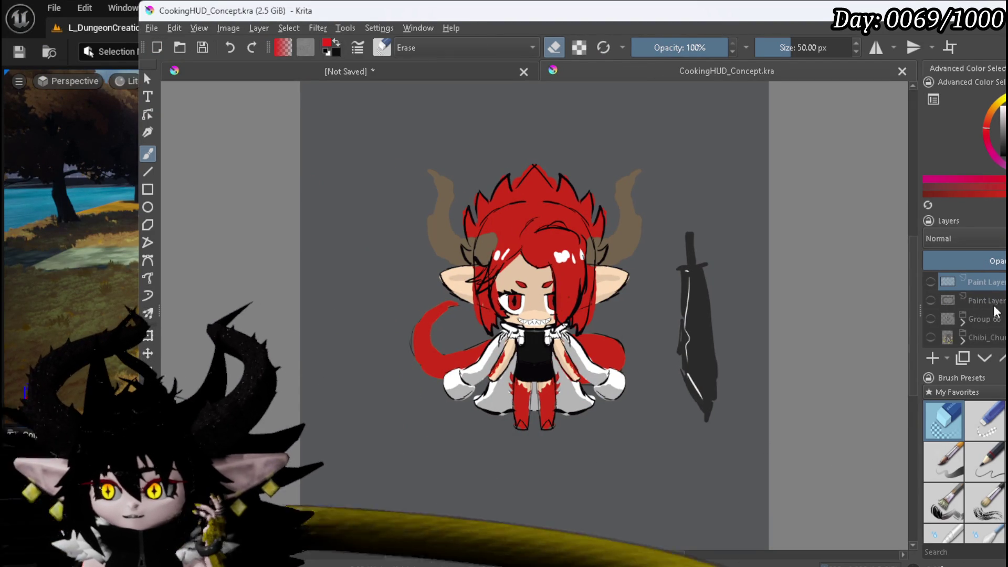
- Compare the chibi layers, leave only the red-haired Chibi_Fura visible, and minimize Krita
scroll(977, 318, down, 2)
click(930, 331)
click(931, 313)
click(930, 313)
click(931, 294)
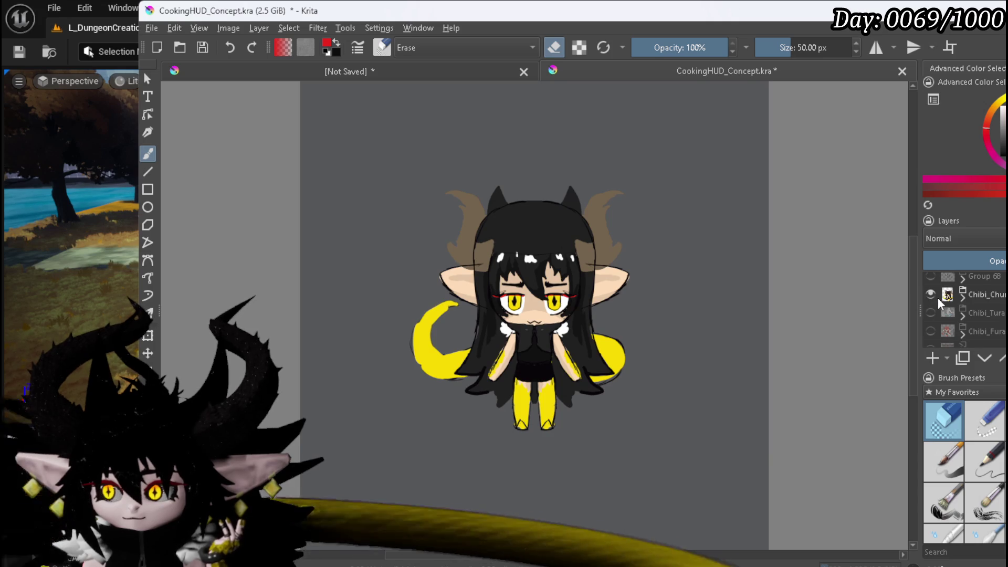
click(930, 295)
click(930, 313)
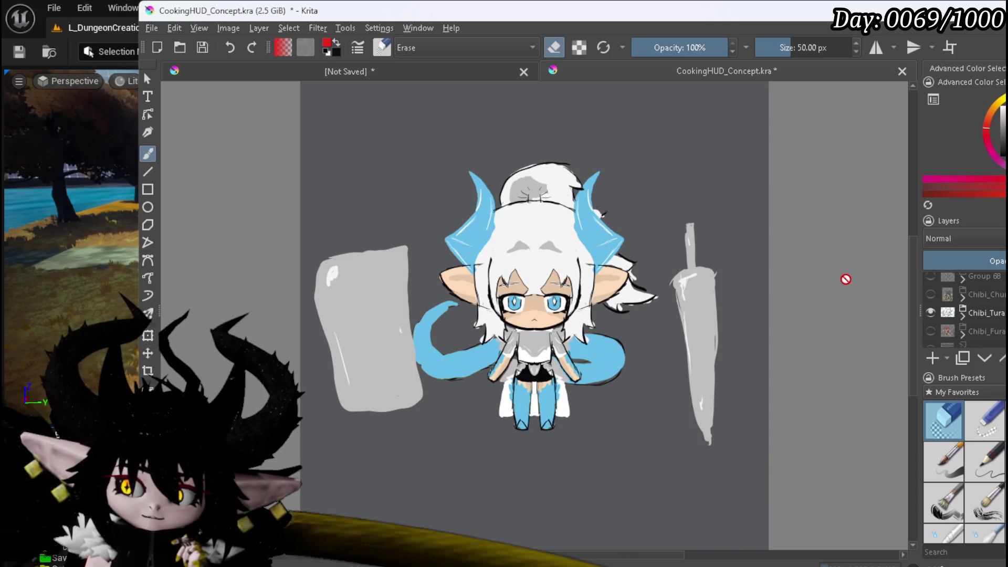
click(932, 313)
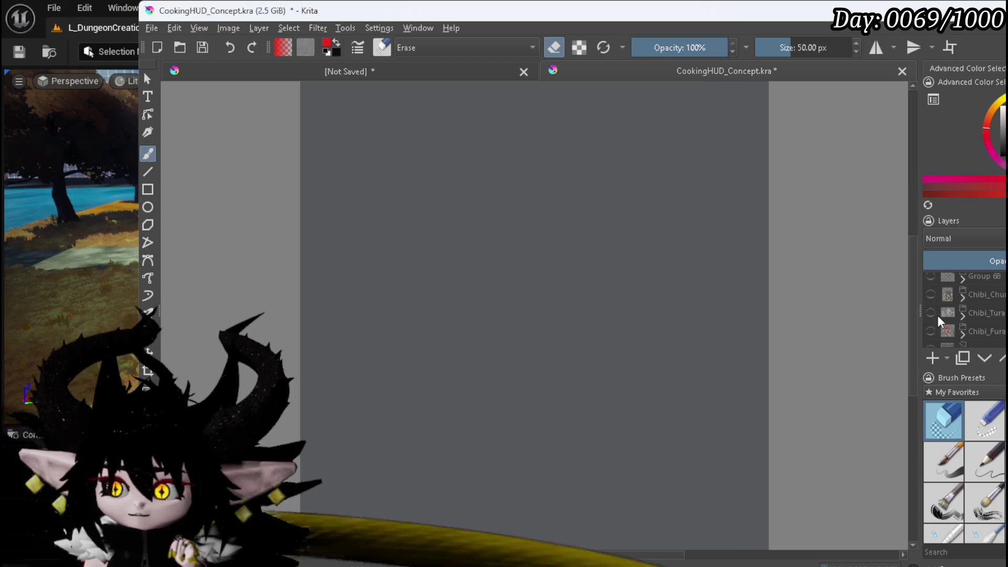
click(931, 332)
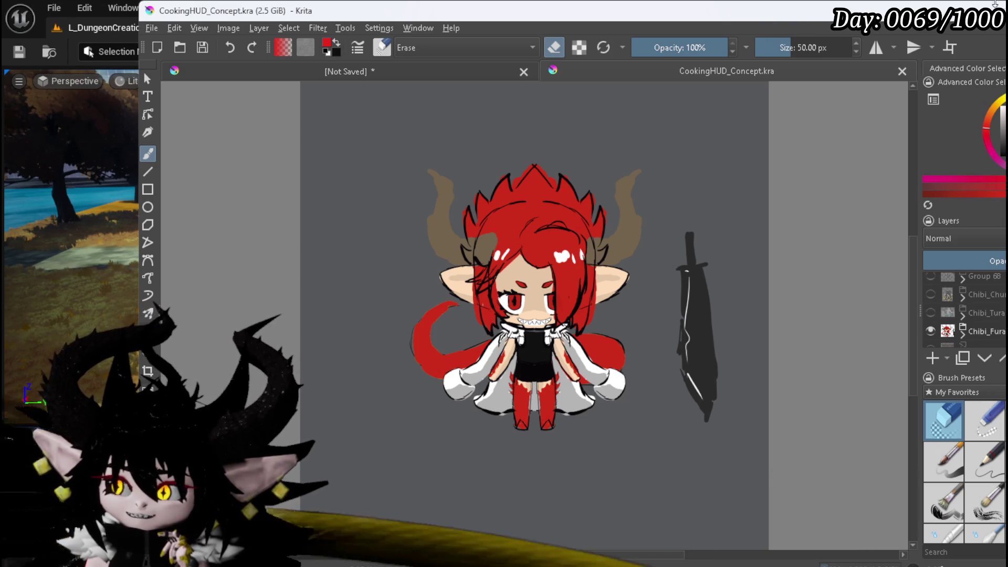
click(992, 5)
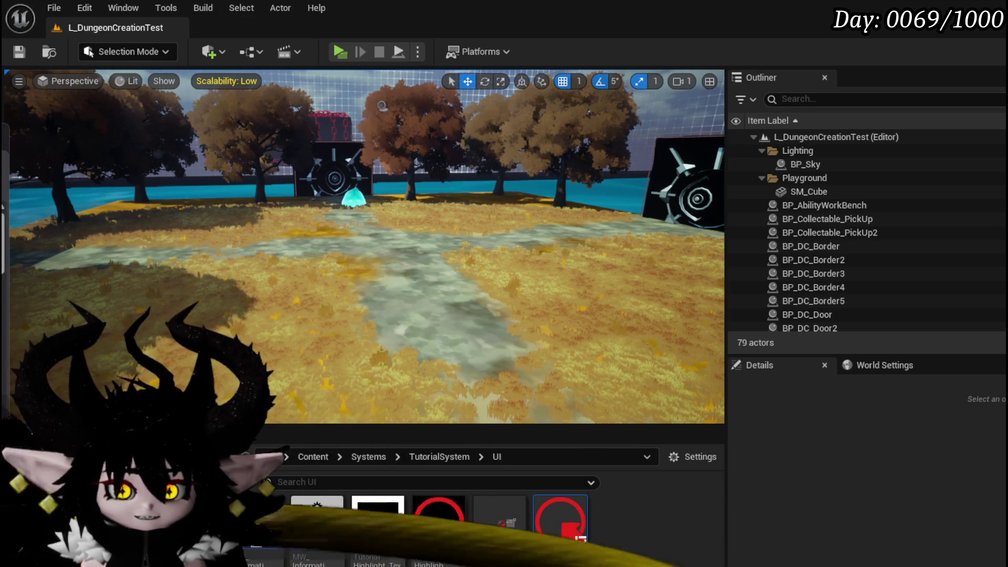
key(alt+Tab)
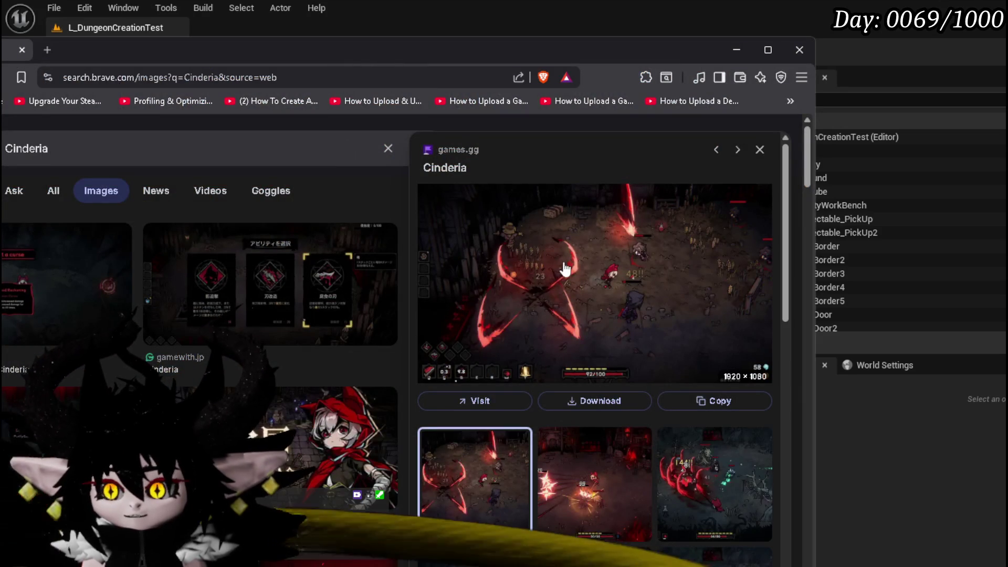
- Open the Cinderia gameplay screenshot full size in a new tab and reposition the browser
right_click(588, 246)
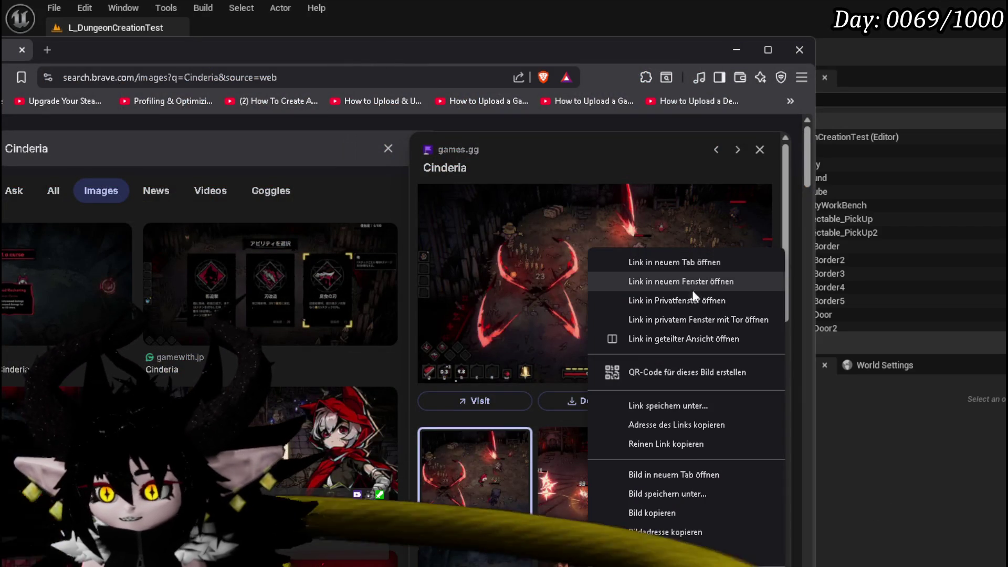
click(651, 478)
click(126, 47)
drag(417, 41, 508, 10)
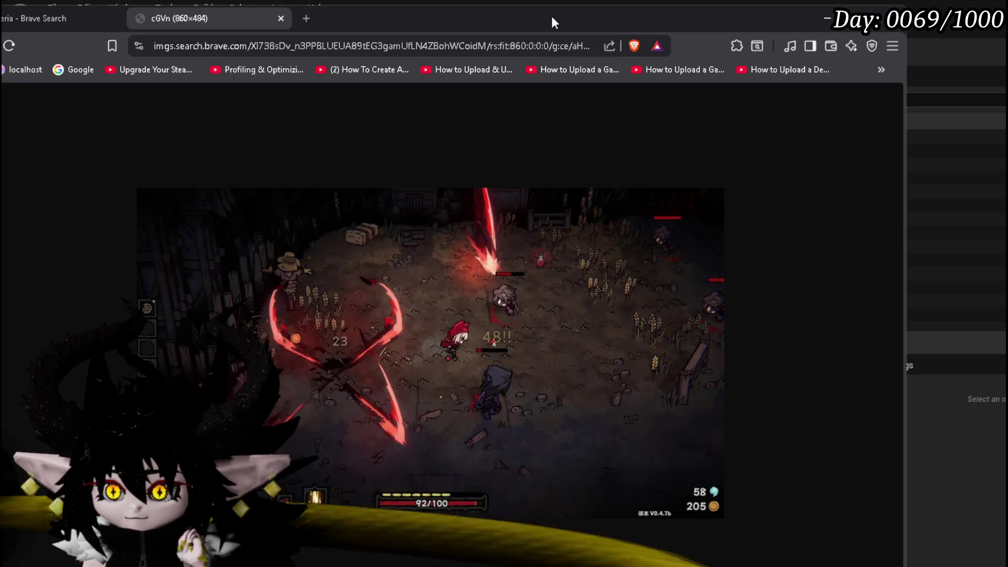
key(alt+Tab)
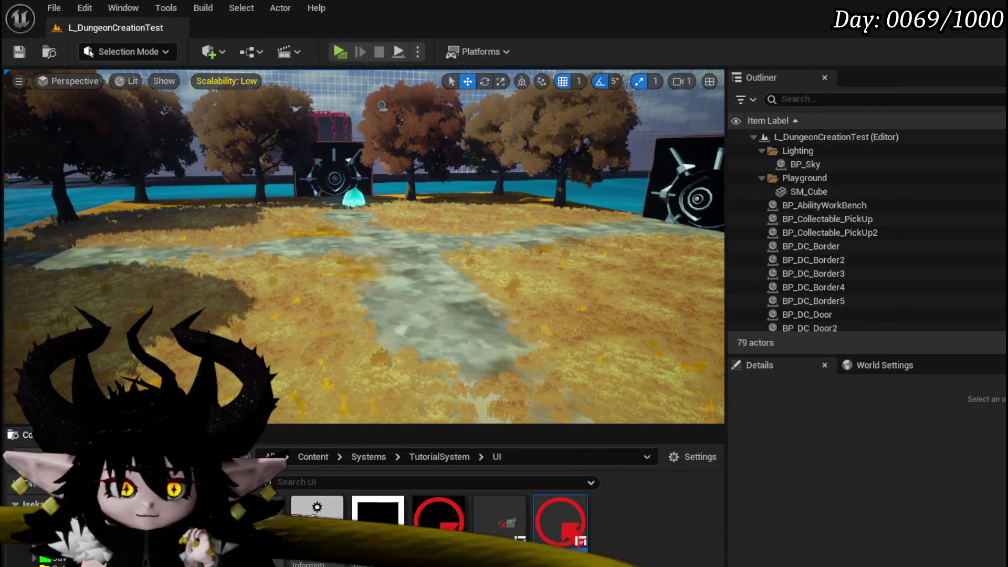
- Fly the view toward the path between the two doors and save L_DungeonCreationTest
key(ctrl+s)
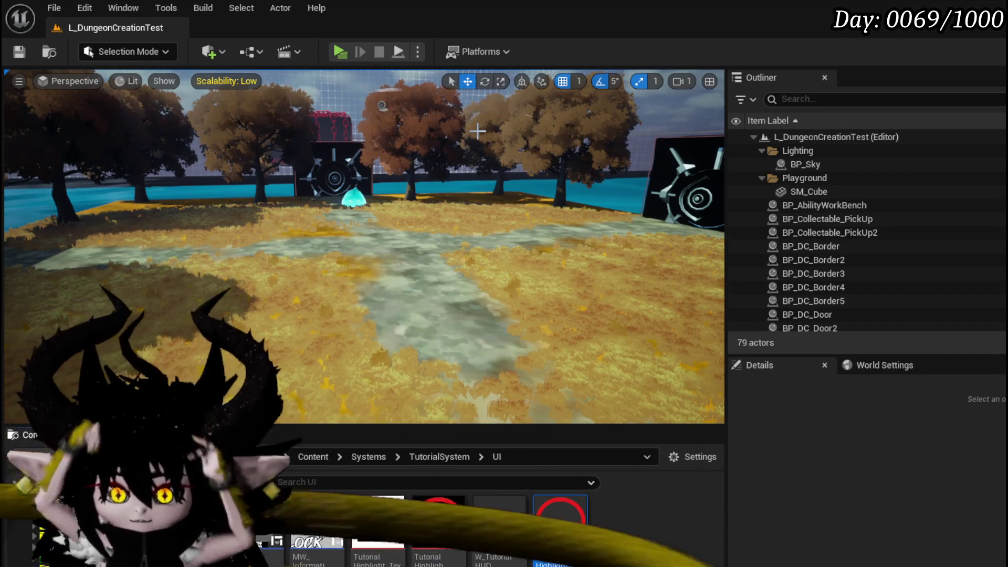
mouse_move(398, 128)
mouse_down()
mouse_move(377, 97)
mouse_move(409, 97)
mouse_move(362, 98)
mouse_move(378, 99)
mouse_up()
drag(397, 147, 398, 147)
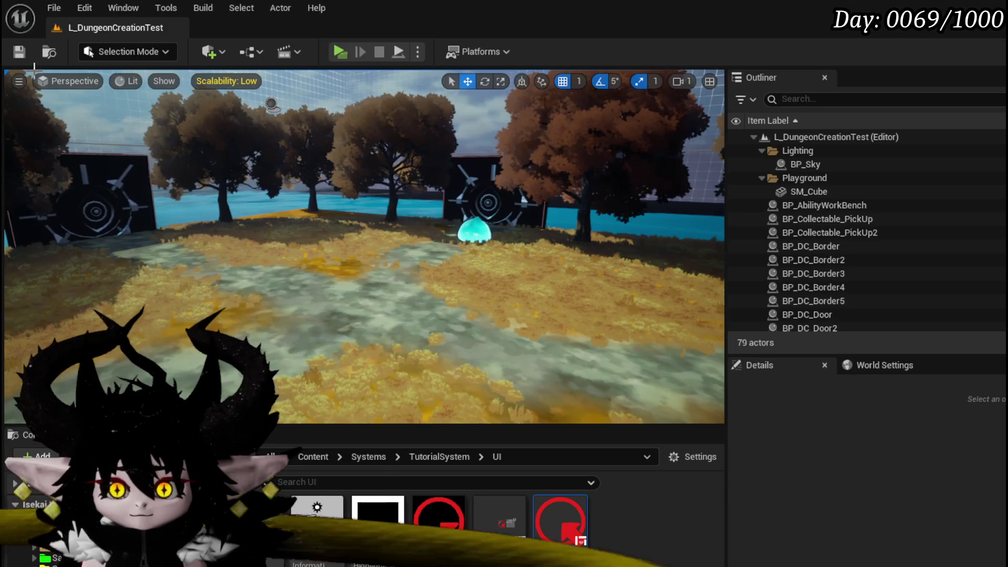
click(19, 52)
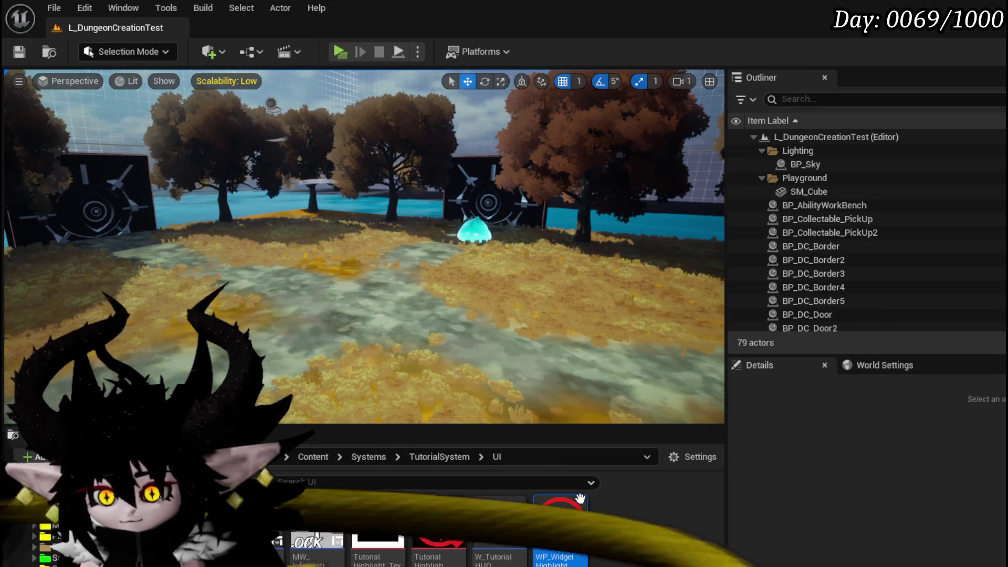
- Open W_TutorialHUD and switch to its EventGraph with the MW_InformationButton press logic
double_click(502, 520)
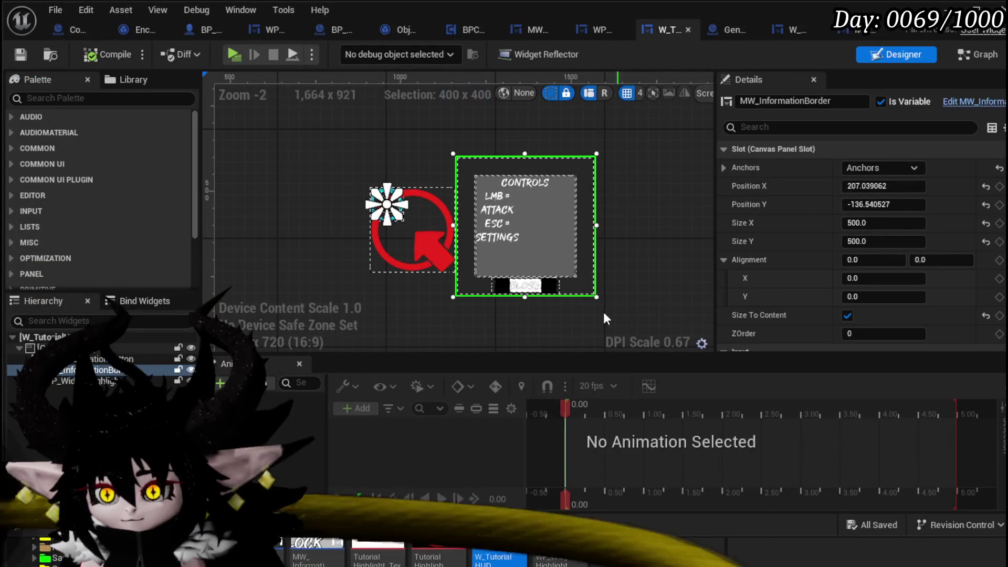
scroll(796, 293, down, 5)
scroll(797, 289, down, 10)
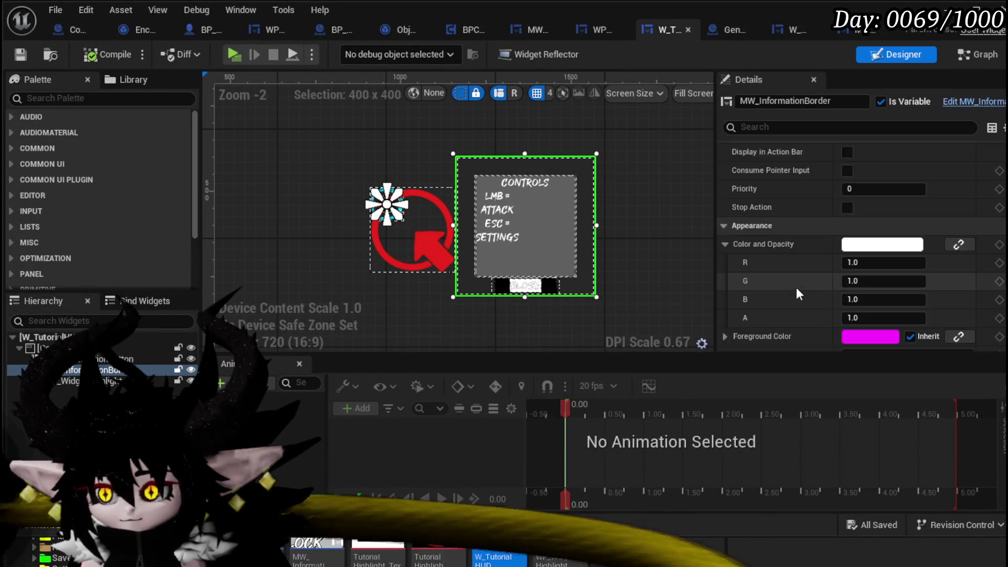
scroll(797, 287, down, 10)
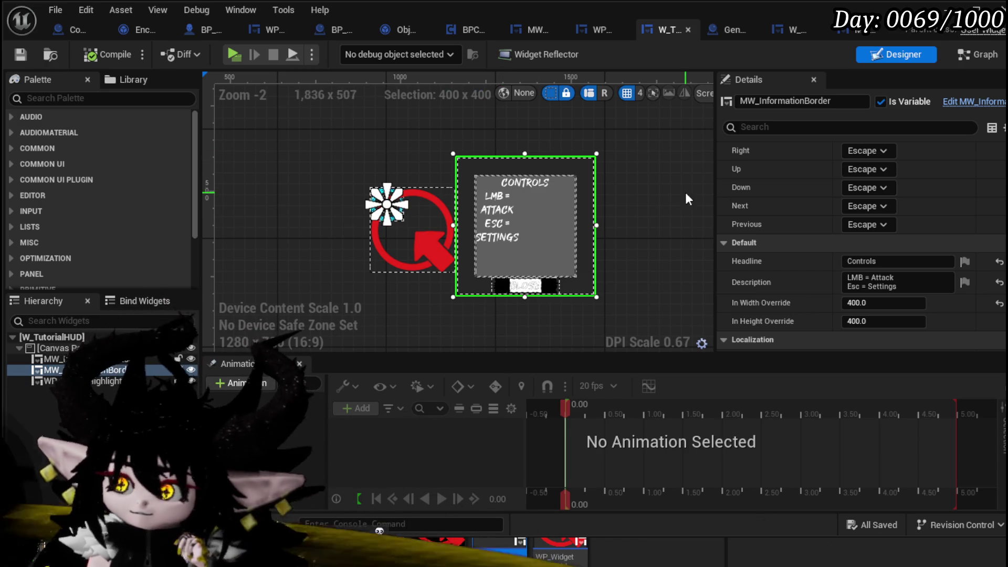
click(976, 54)
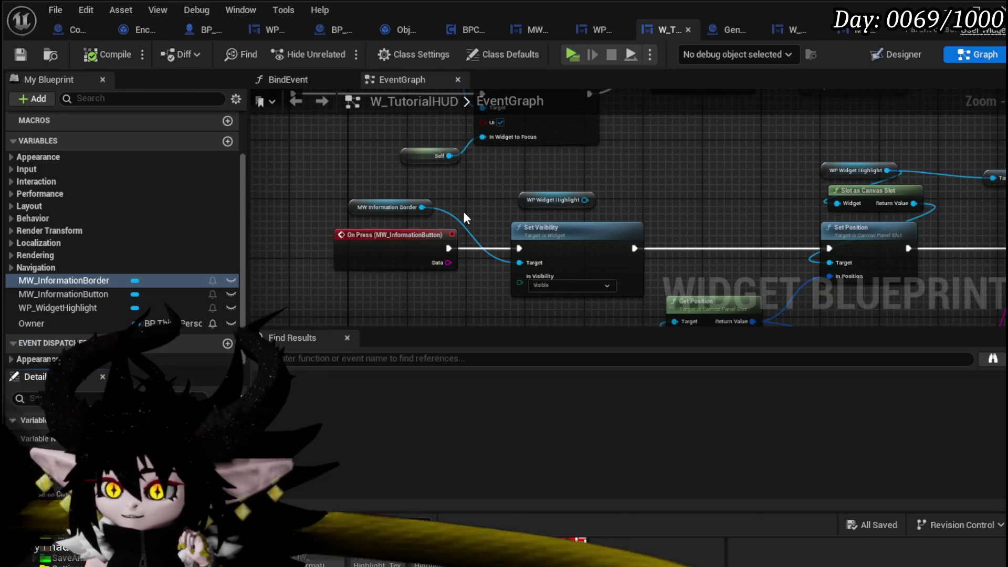
scroll(421, 199, down, 5)
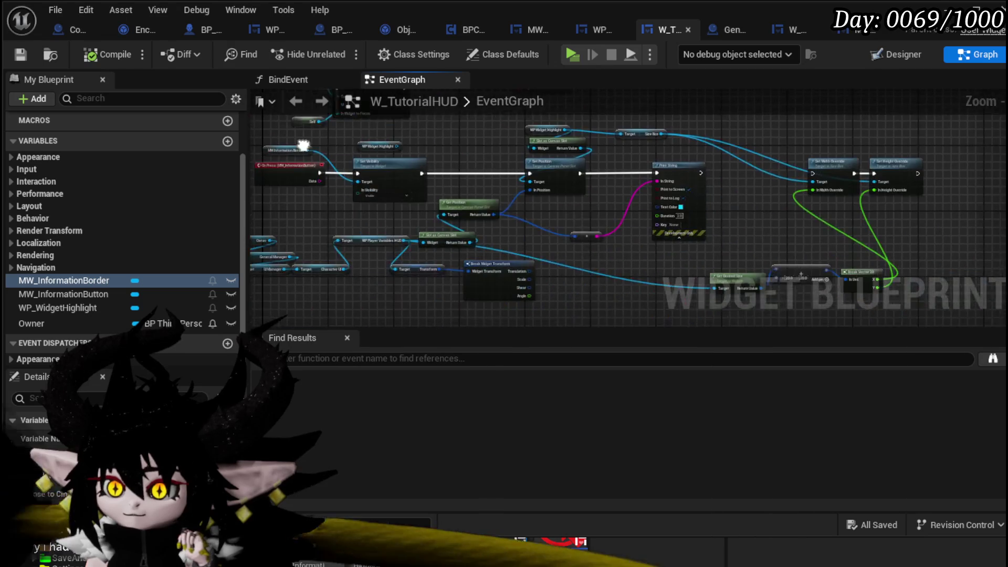
drag(301, 142, 435, 190)
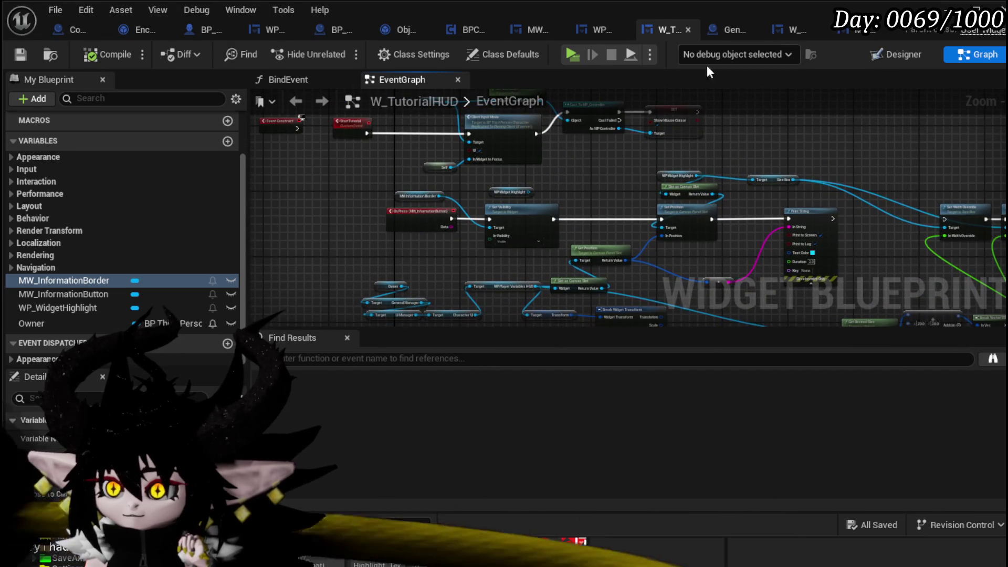
click(858, 30)
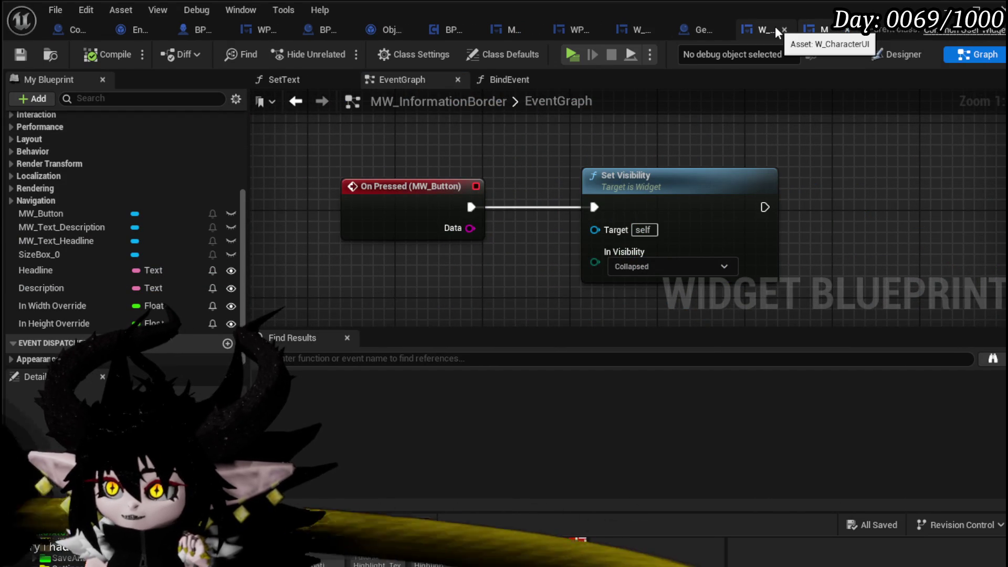
click(628, 29)
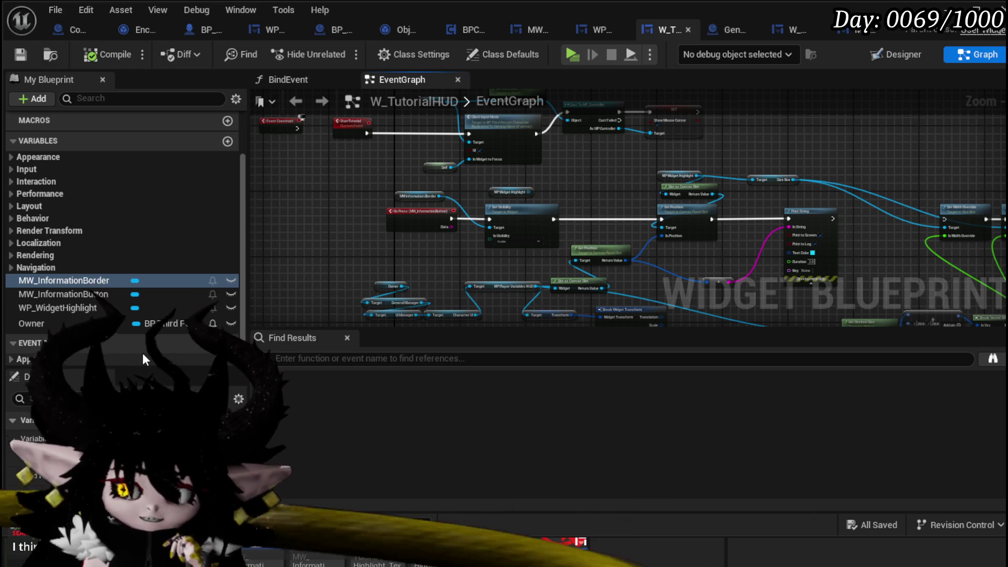
drag(694, 159, 616, 181)
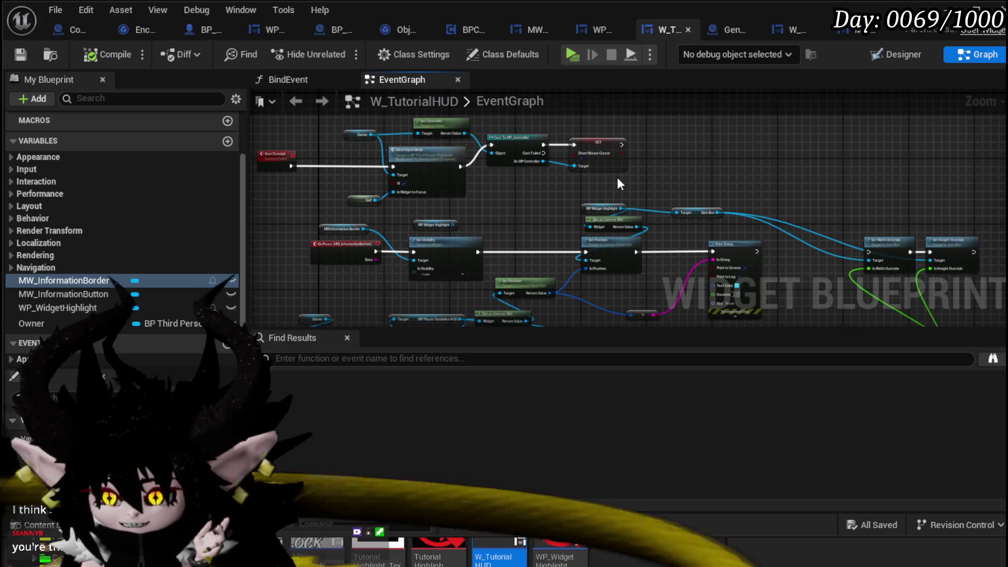
scroll(672, 178, down, 5)
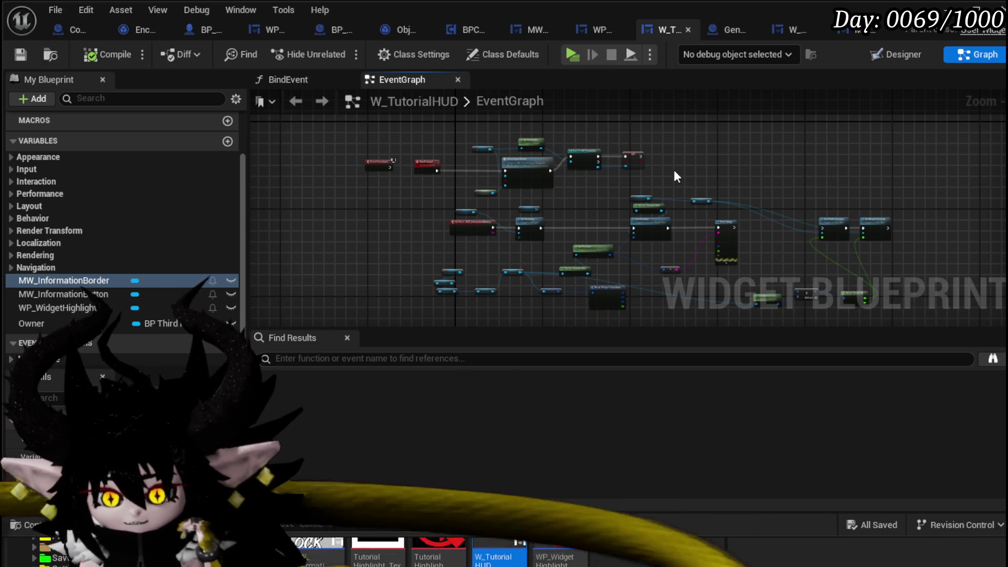
mouse_move(349, 203)
mouse_down()
mouse_move(305, 207)
mouse_move(311, 194)
mouse_up()
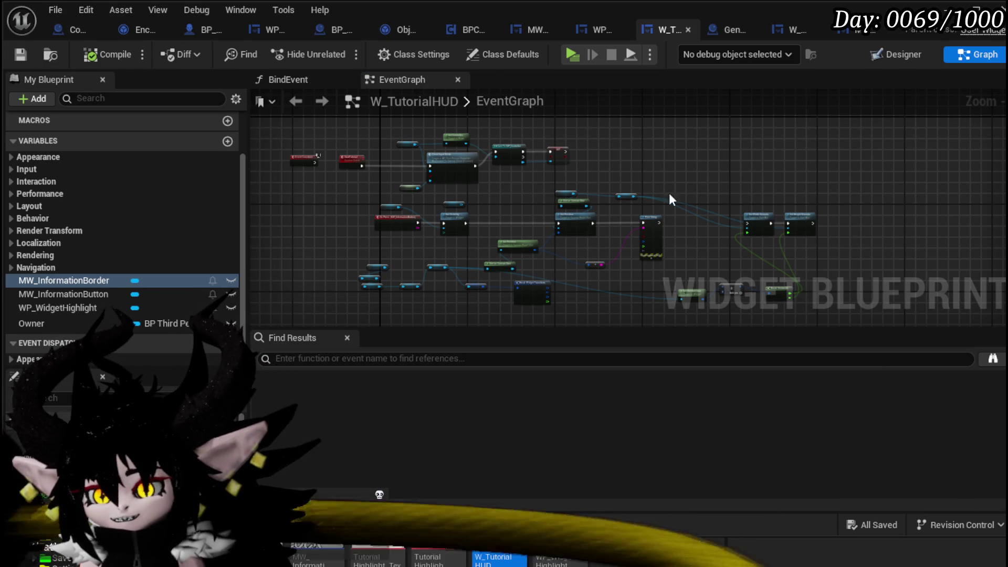
scroll(672, 193, up, 5)
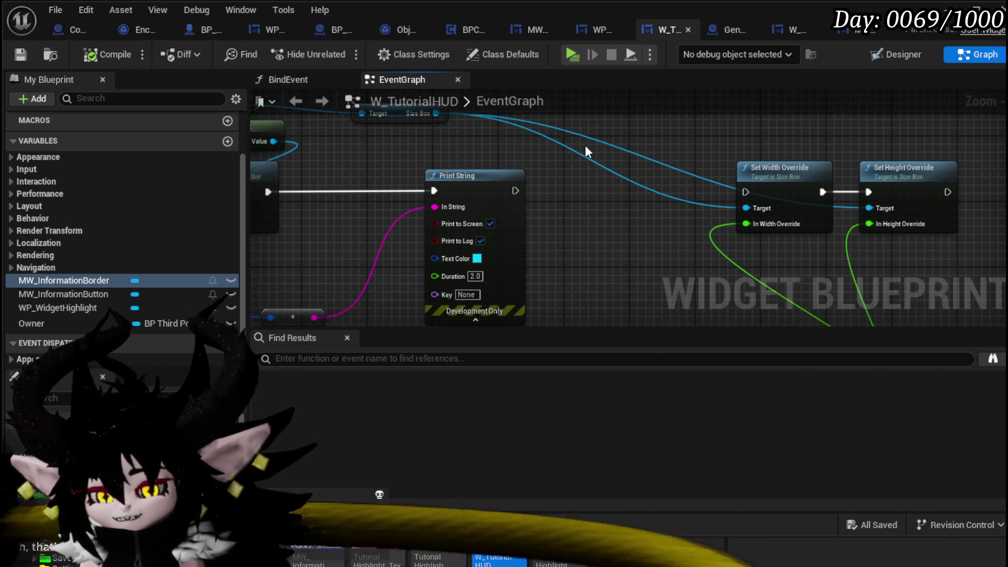
scroll(585, 145, down, 3)
mouse_move(483, 114)
mouse_down()
mouse_move(478, 166)
mouse_move(572, 175)
mouse_up()
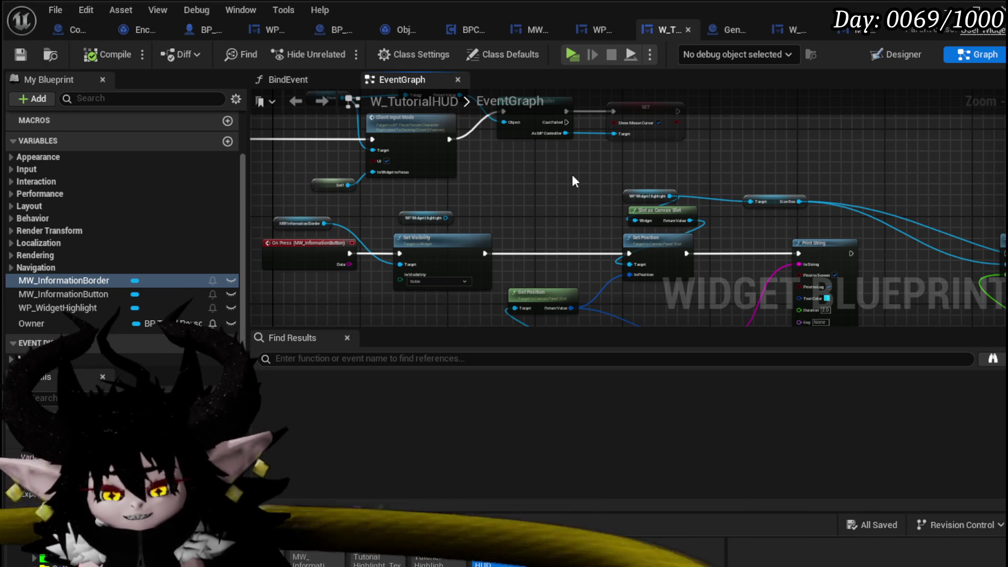
mouse_move(572, 176)
mouse_down()
mouse_move(578, 269)
mouse_move(638, 219)
mouse_up()
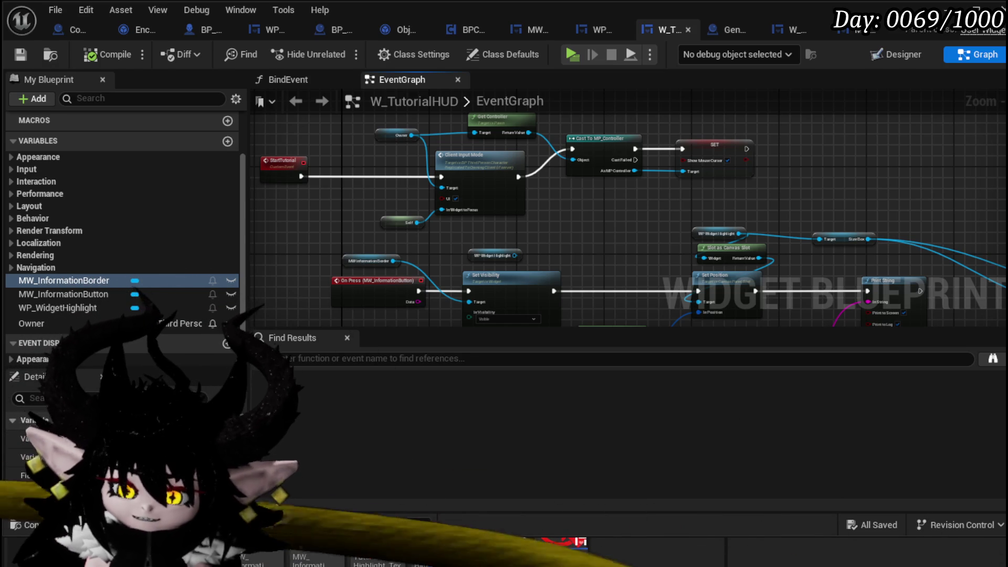
- Rearrange the Get Desired Size and Set Width/Height Override nodes, then return to the level editor
drag(635, 178, 431, 141)
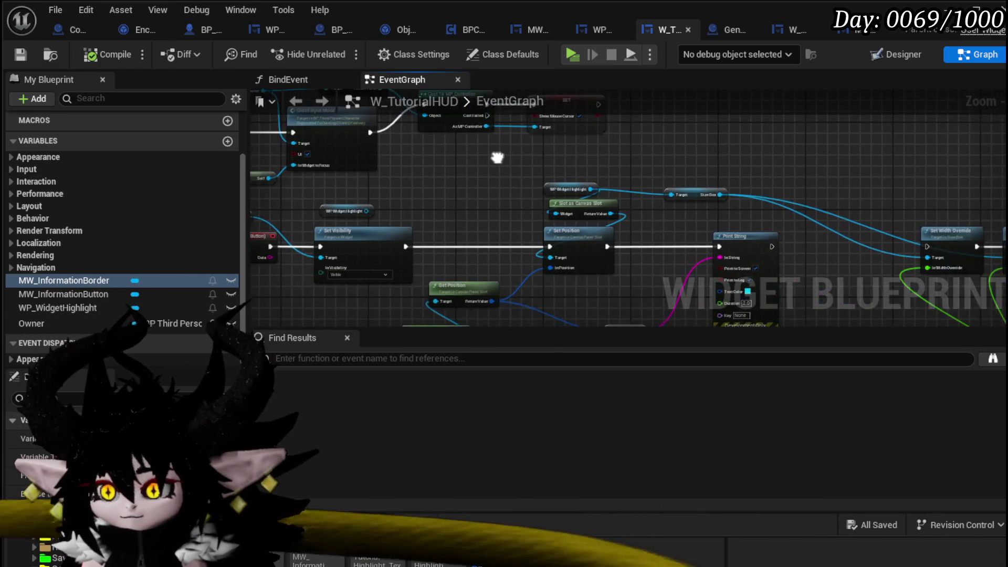
drag(629, 157, 447, 121)
mouse_move(728, 159)
mouse_down()
mouse_move(644, 88)
mouse_move(700, 62)
mouse_up()
drag(704, 261, 560, 239)
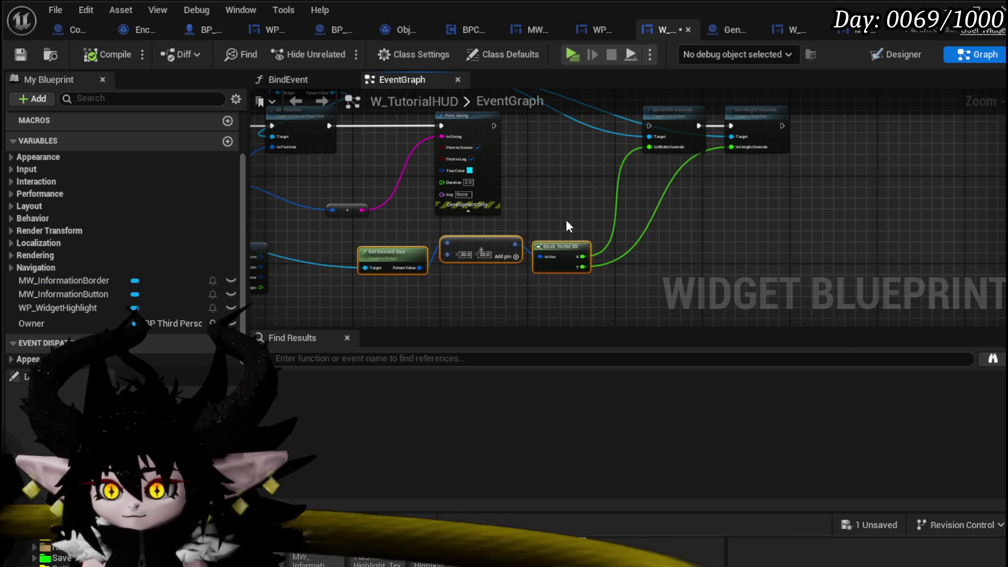
mouse_move(654, 153)
mouse_down()
mouse_move(582, 186)
mouse_move(669, 215)
mouse_move(903, 153)
mouse_up()
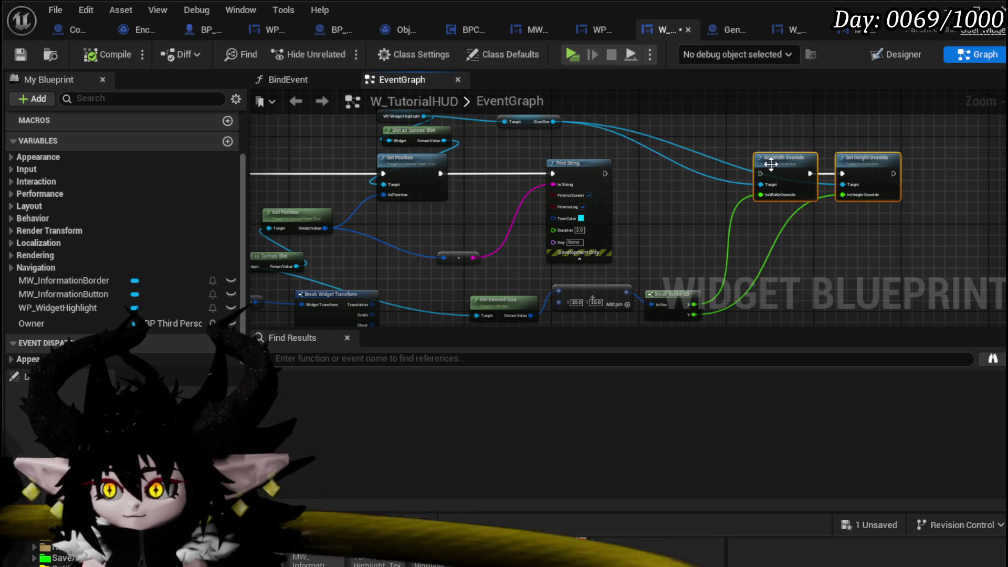
drag(788, 158, 678, 163)
click(645, 133)
mouse_move(500, 146)
mouse_down()
mouse_move(598, 152)
mouse_move(637, 180)
mouse_move(660, 178)
mouse_up()
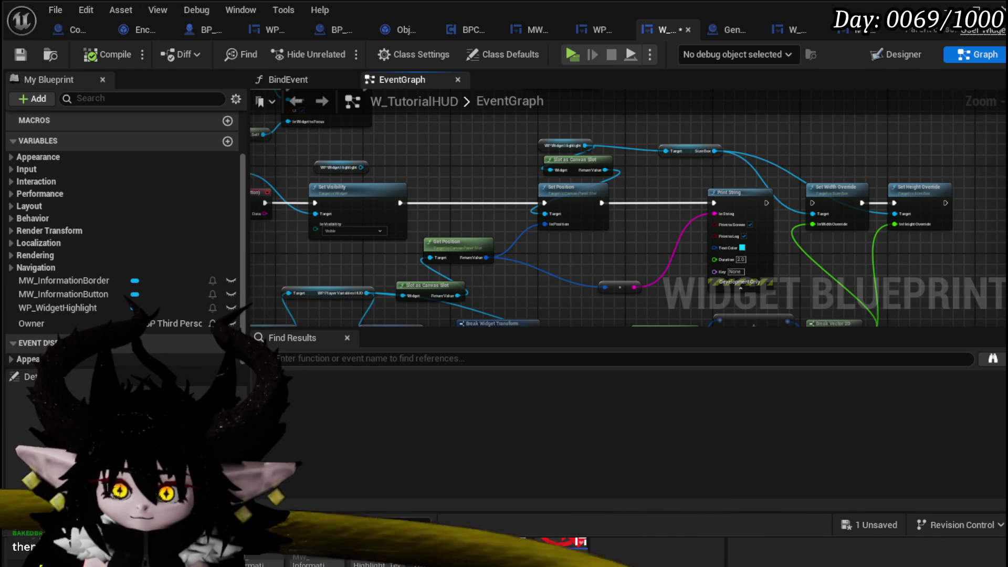
key(alt+Tab)
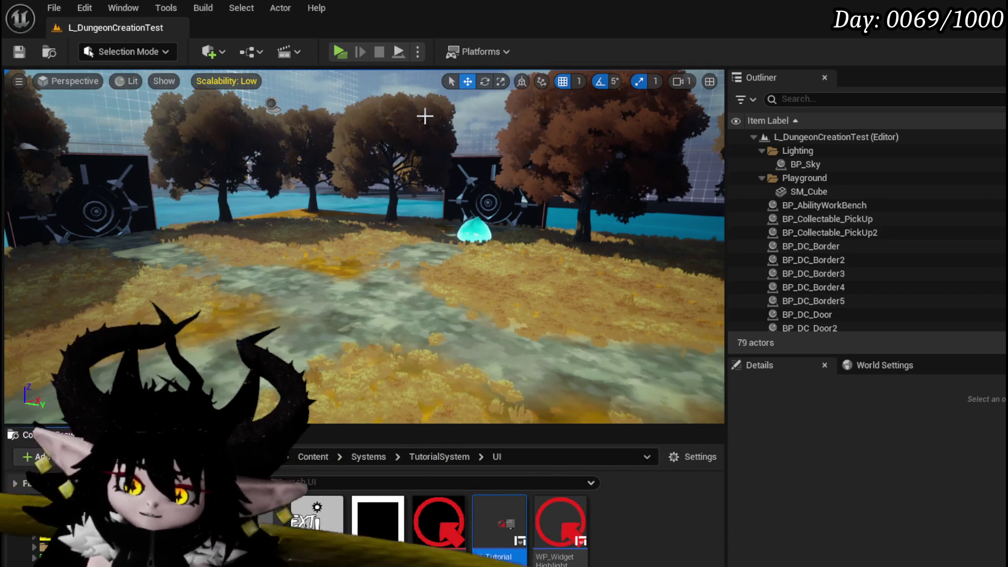
- Turn the view toward the water and trees and save L_DungeonCreationTest
mouse_move(439, 142)
mouse_down()
mouse_move(273, 146)
mouse_move(358, 149)
mouse_move(337, 138)
mouse_up()
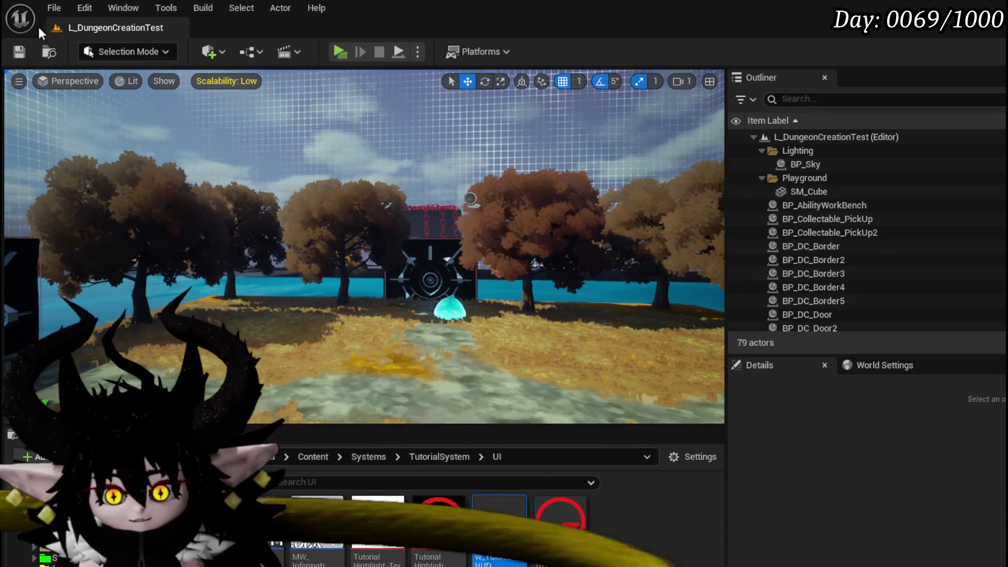
click(19, 51)
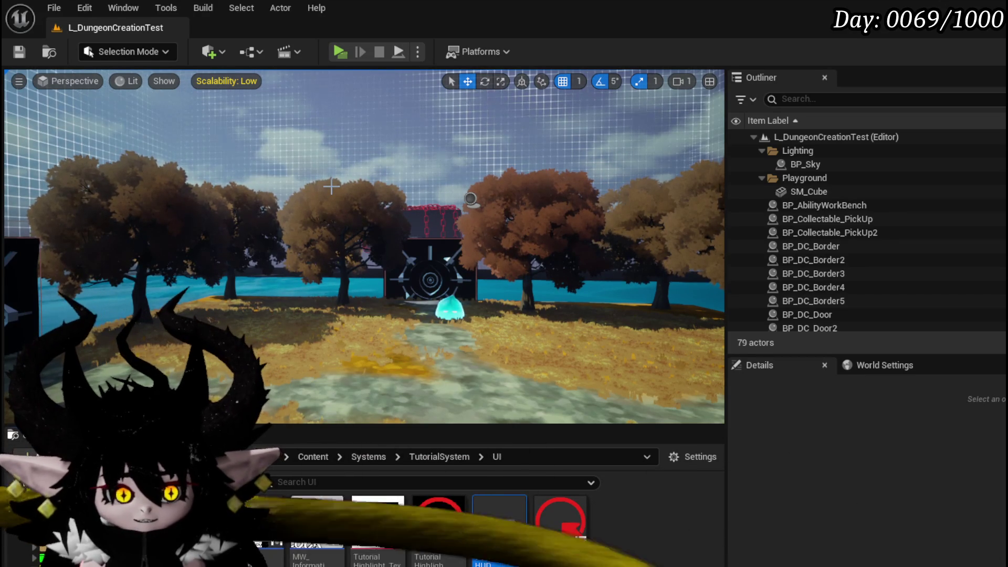
double_click(500, 523)
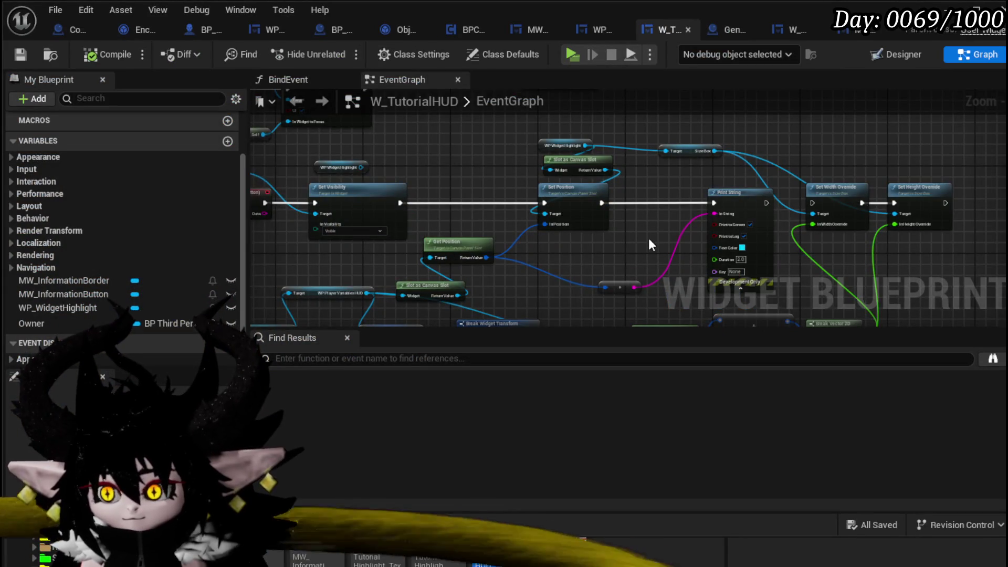
- Move the Set Width and Height Override nodes to the right and save the widget blueprint
mouse_move(648, 238)
mouse_down()
mouse_move(512, 208)
mouse_move(535, 214)
mouse_up()
scroll(535, 214, up, 3)
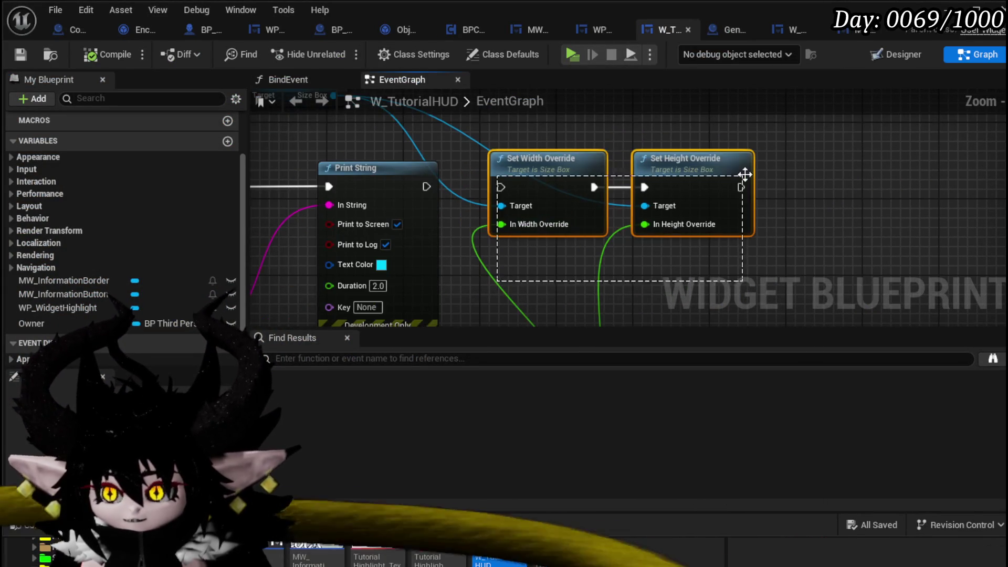
drag(550, 169, 600, 169)
mouse_move(345, 188)
mouse_down()
mouse_move(471, 188)
mouse_move(552, 147)
mouse_move(626, 147)
mouse_up()
drag(543, 193, 439, 169)
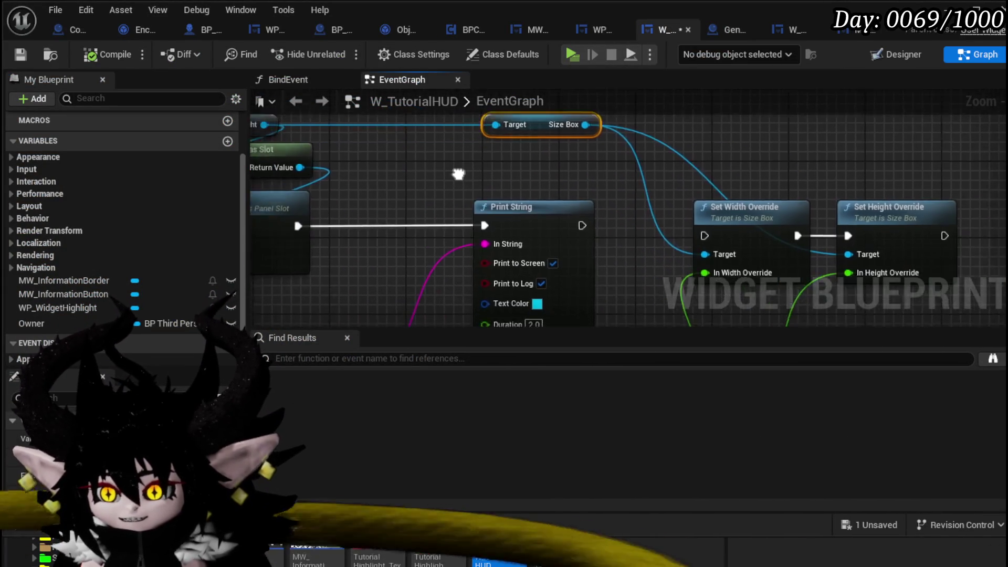
scroll(673, 177, down, 4)
mouse_move(696, 167)
mouse_down()
mouse_move(843, 192)
mouse_move(569, 248)
mouse_move(791, 243)
mouse_up()
click(31, 55)
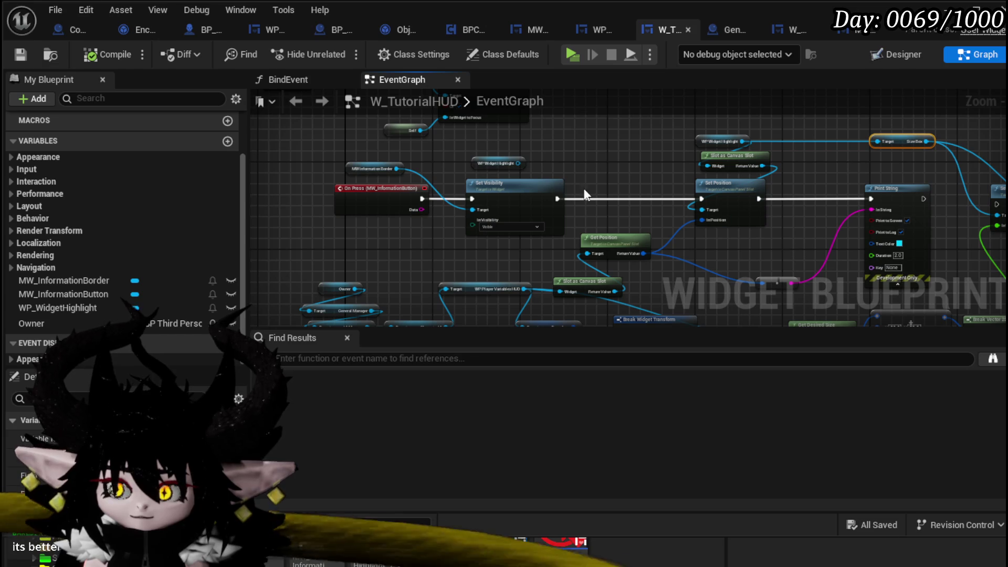
- Marquee-select every event-graph node and shift the whole graph slightly up and left
mouse_move(601, 176)
mouse_down()
mouse_move(607, 259)
mouse_move(619, 251)
mouse_up()
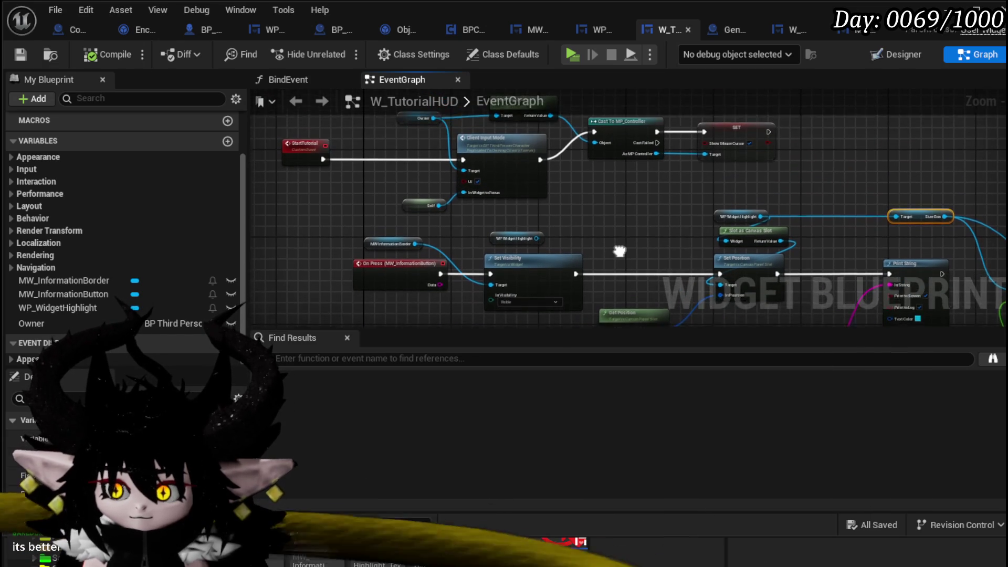
scroll(514, 223, up, 4)
mouse_move(646, 153)
mouse_down()
mouse_move(649, 283)
mouse_move(651, 247)
mouse_move(704, 315)
mouse_move(519, 309)
mouse_move(427, 274)
mouse_move(327, 264)
mouse_move(366, 278)
mouse_up()
scroll(651, 248, down, 2)
mouse_move(341, 127)
mouse_down()
mouse_move(893, 213)
mouse_move(891, 276)
mouse_up()
drag(643, 212, 635, 182)
click(800, 226)
drag(800, 225, 632, 223)
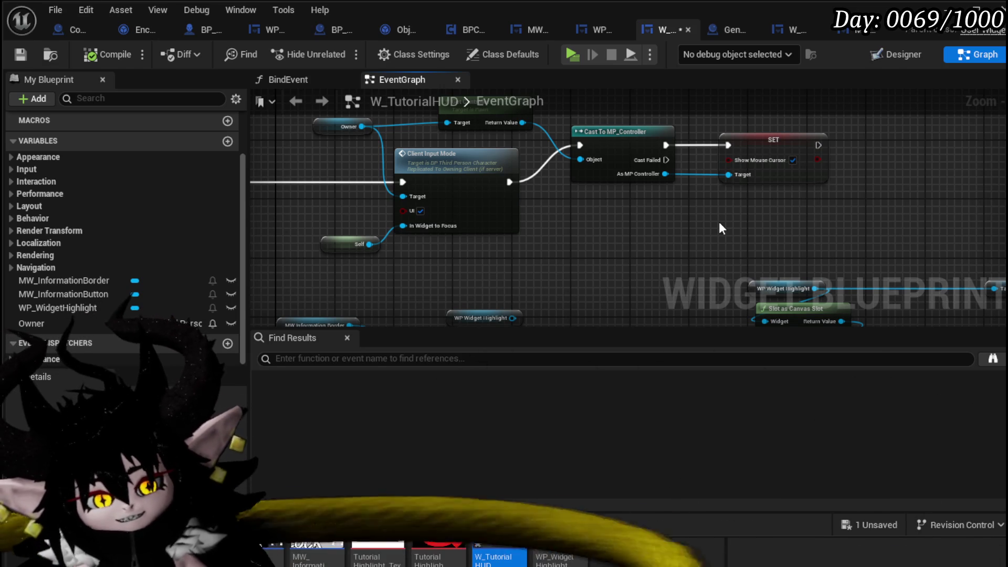
mouse_move(680, 225)
mouse_down()
mouse_move(490, 174)
mouse_move(500, 153)
mouse_move(577, 183)
mouse_move(549, 168)
mouse_up()
- Move the reroute node on the pink Print String wire up and left
scroll(569, 165, down, 3)
scroll(582, 206, up, 3)
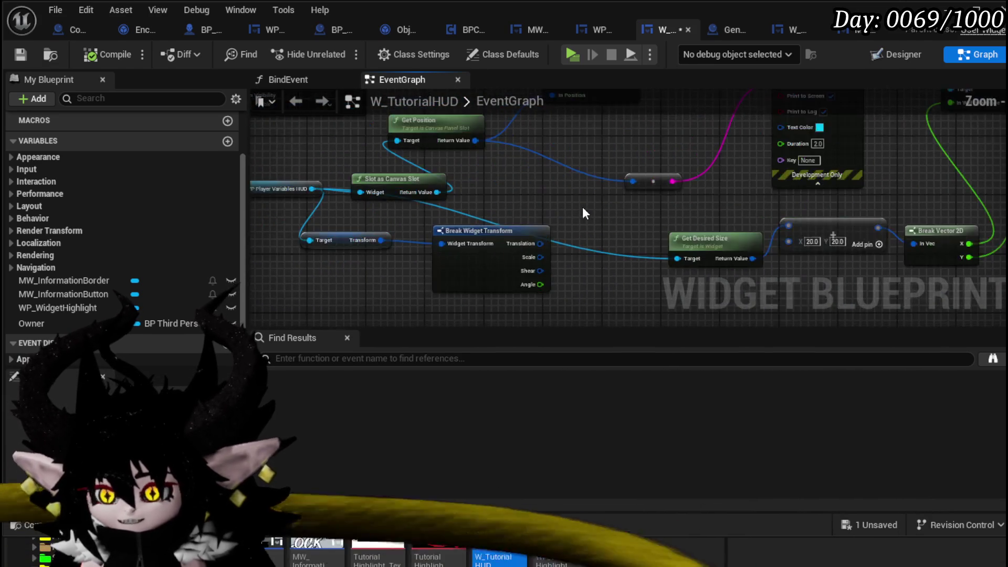
drag(746, 219, 616, 185)
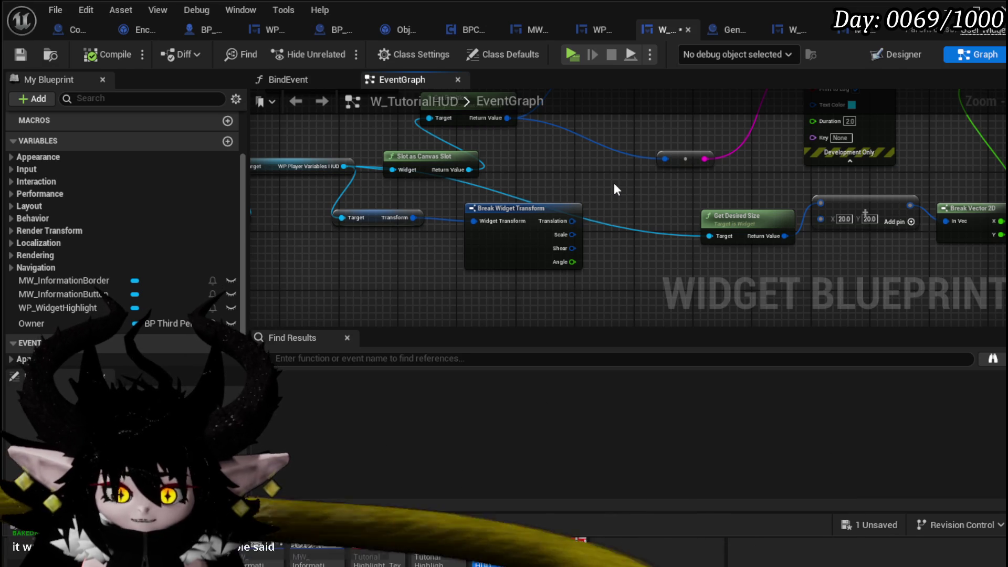
drag(616, 189, 505, 267)
drag(614, 194, 342, 232)
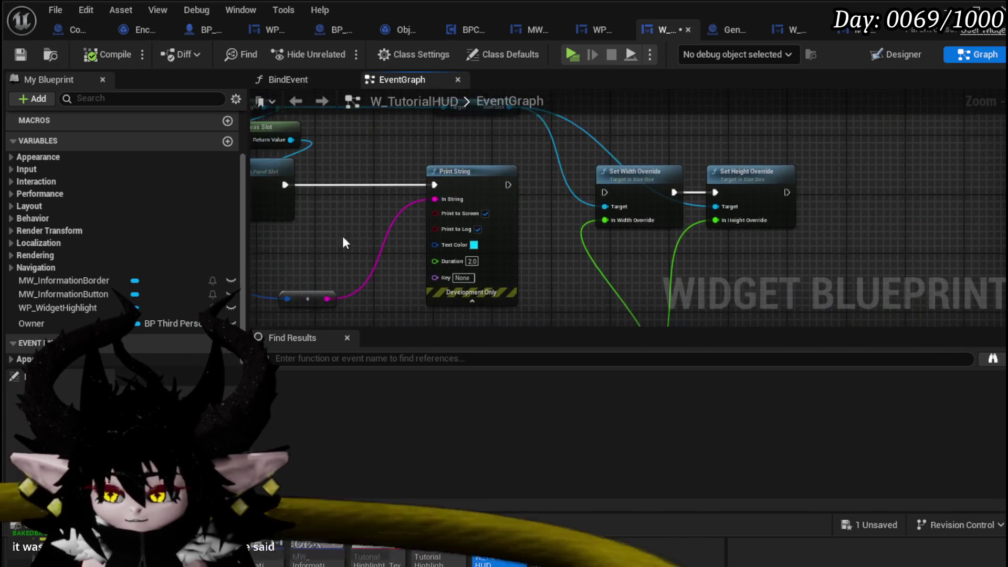
drag(461, 181, 632, 188)
mouse_move(492, 305)
mouse_down()
mouse_move(427, 252)
mouse_move(409, 260)
mouse_up()
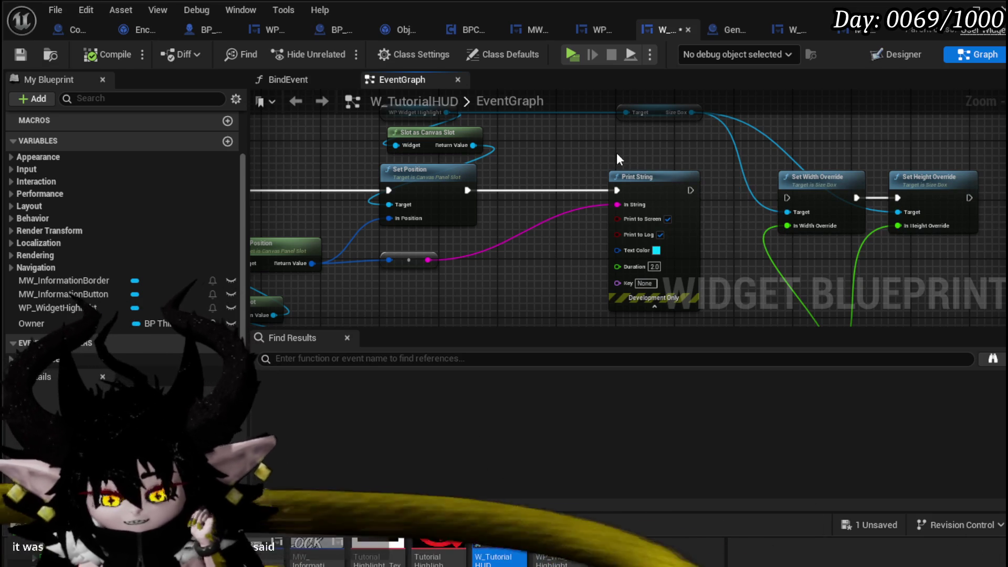
- Pan along the graph reviewing the On Press, Get Desired Size, Print String and Set Position nodes
mouse_move(613, 156)
mouse_down()
mouse_move(486, 192)
mouse_move(536, 164)
mouse_move(882, 153)
mouse_up()
mouse_move(539, 161)
mouse_down()
mouse_move(689, 173)
mouse_move(432, 234)
mouse_move(399, 151)
mouse_move(423, 134)
mouse_up()
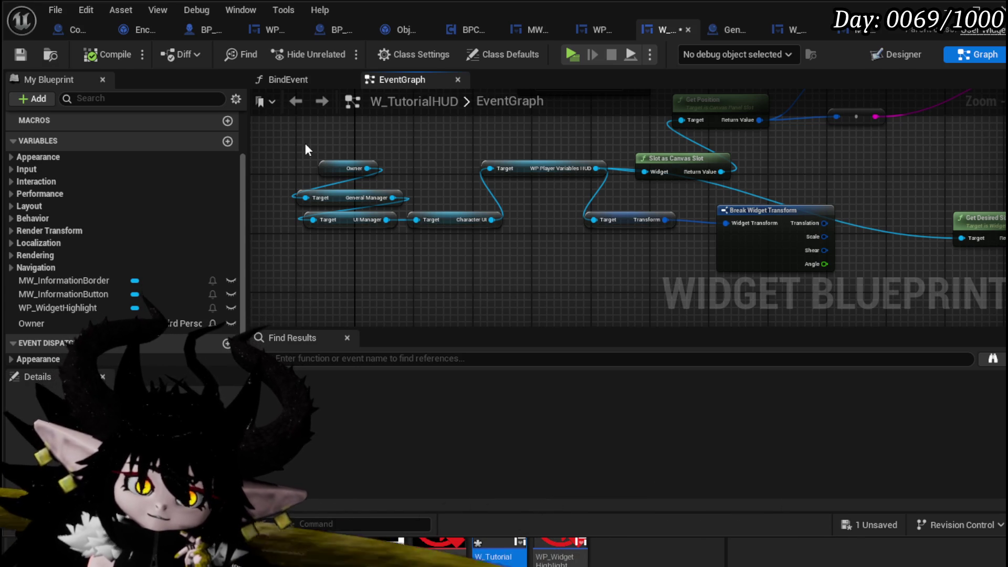
mouse_move(790, 156)
mouse_down()
mouse_move(476, 206)
mouse_move(487, 209)
mouse_up()
scroll(618, 187, down, 3)
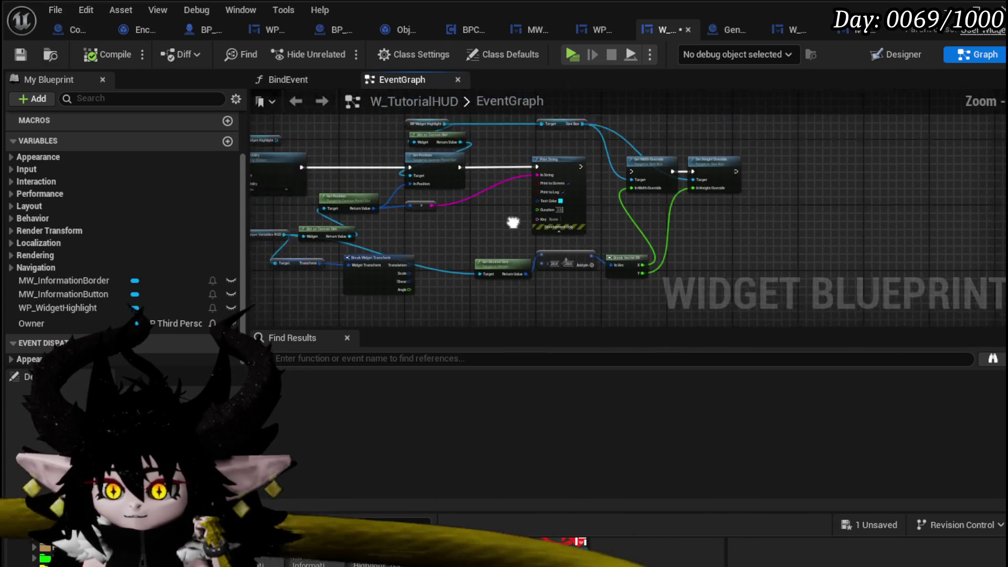
scroll(558, 199, up, 2)
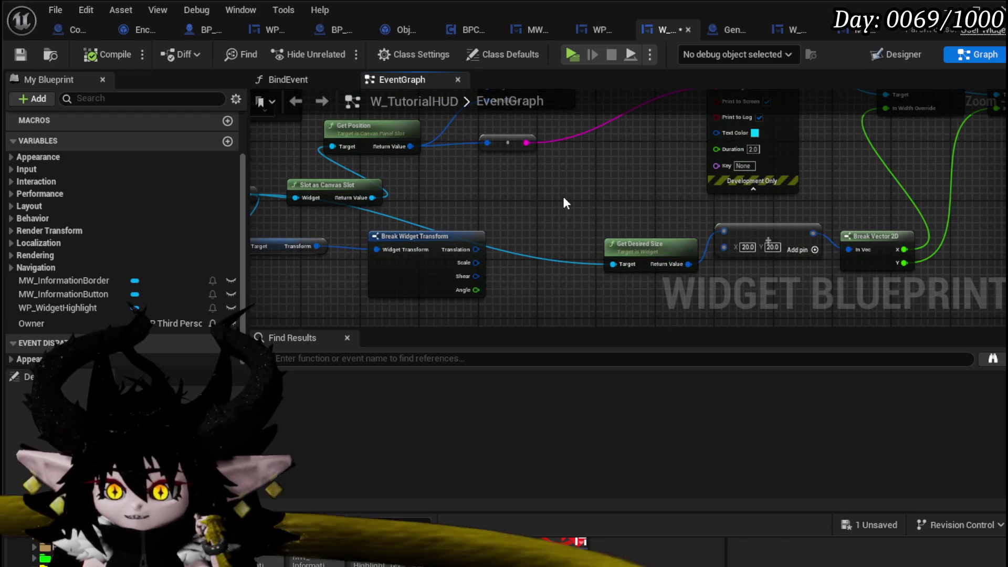
mouse_move(564, 199)
mouse_down()
mouse_move(583, 237)
mouse_move(512, 234)
mouse_up()
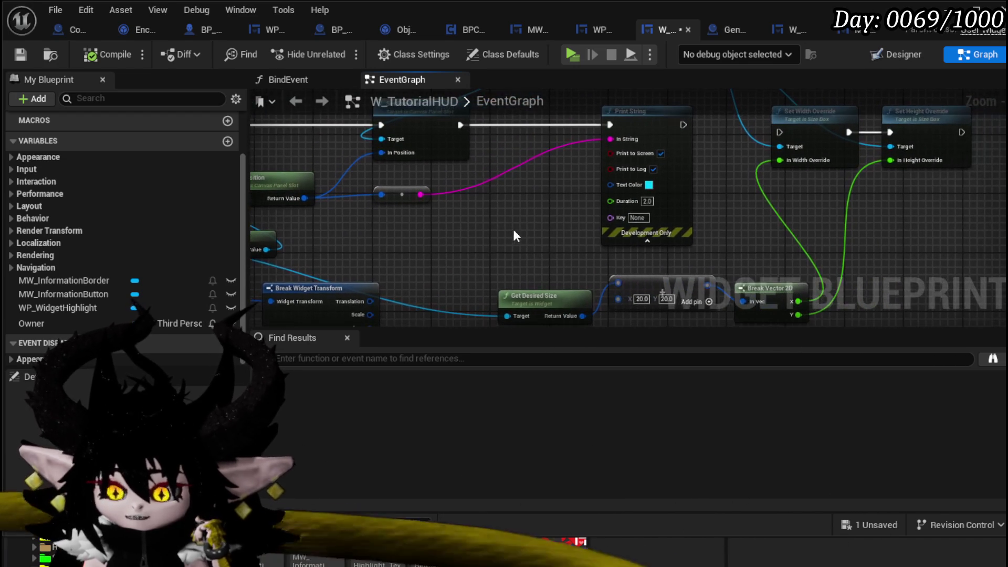
drag(719, 198, 680, 279)
mouse_move(477, 165)
mouse_down()
mouse_move(564, 166)
mouse_move(556, 175)
mouse_move(615, 162)
mouse_move(484, 156)
mouse_up()
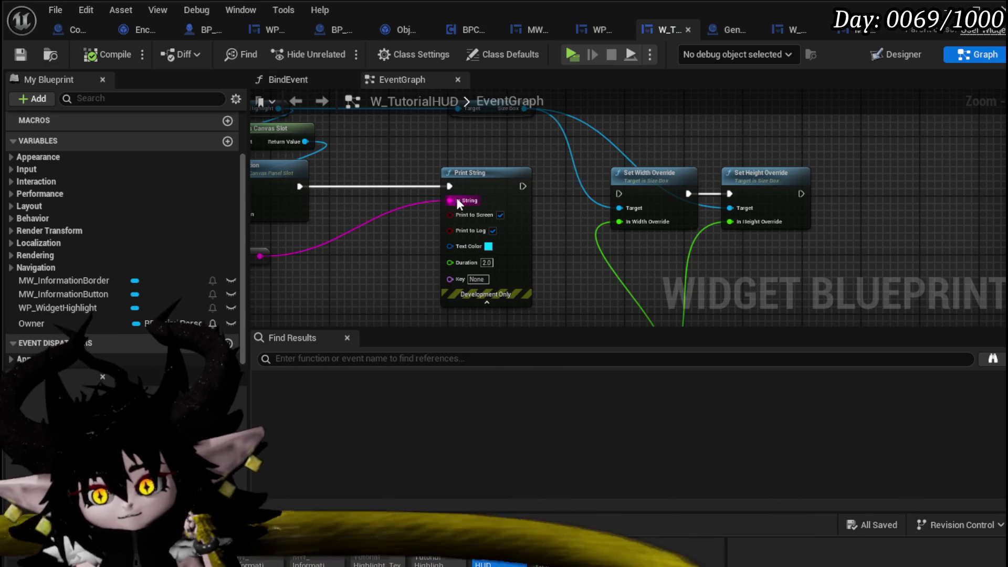
- Pan the W_TutorialHUD event graph to Set Position, then switch to the Darkest Dungeon 2 image search
mouse_move(413, 162)
mouse_down()
mouse_move(534, 168)
mouse_move(558, 192)
mouse_up()
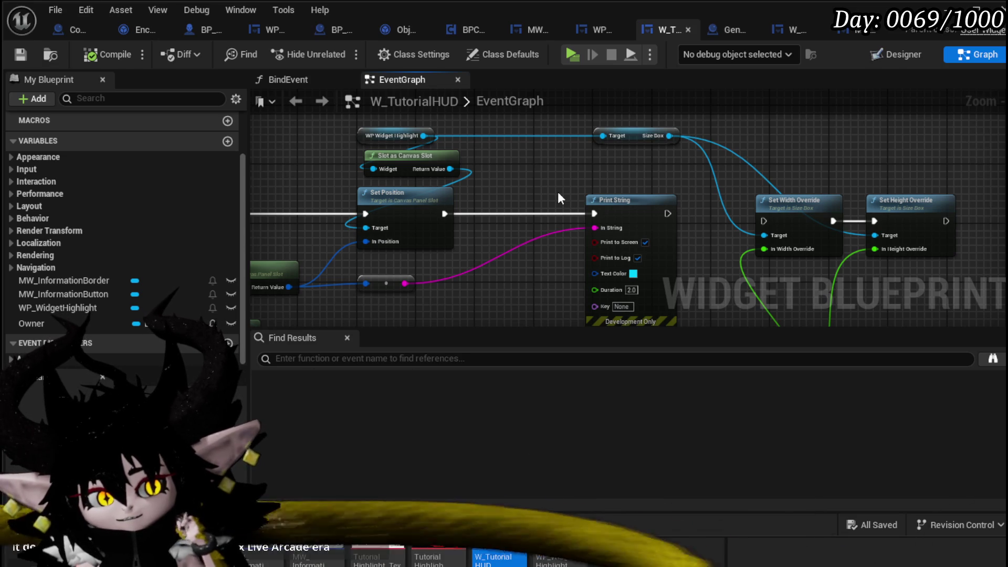
drag(558, 193, 510, 184)
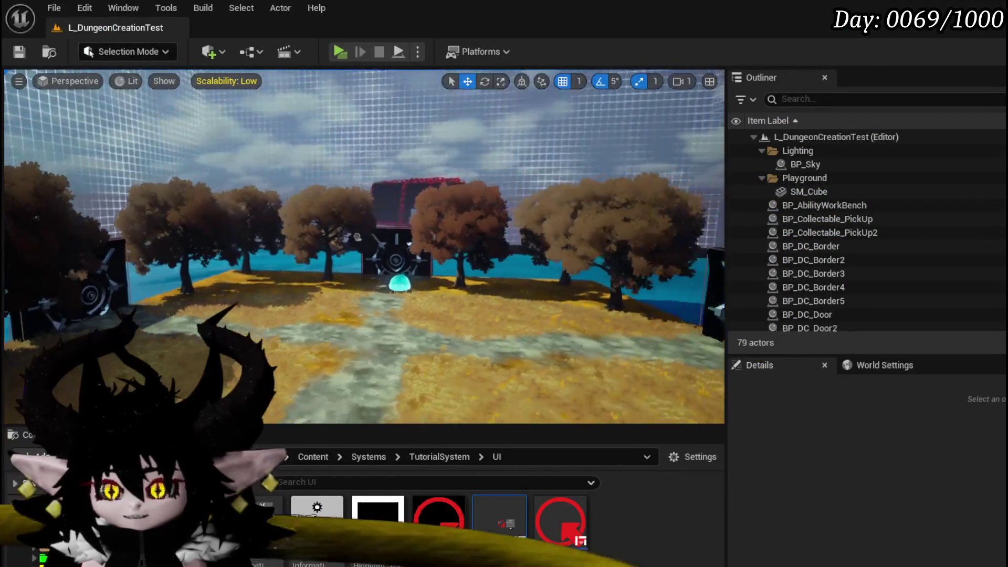
scroll(122, 323, down, 5)
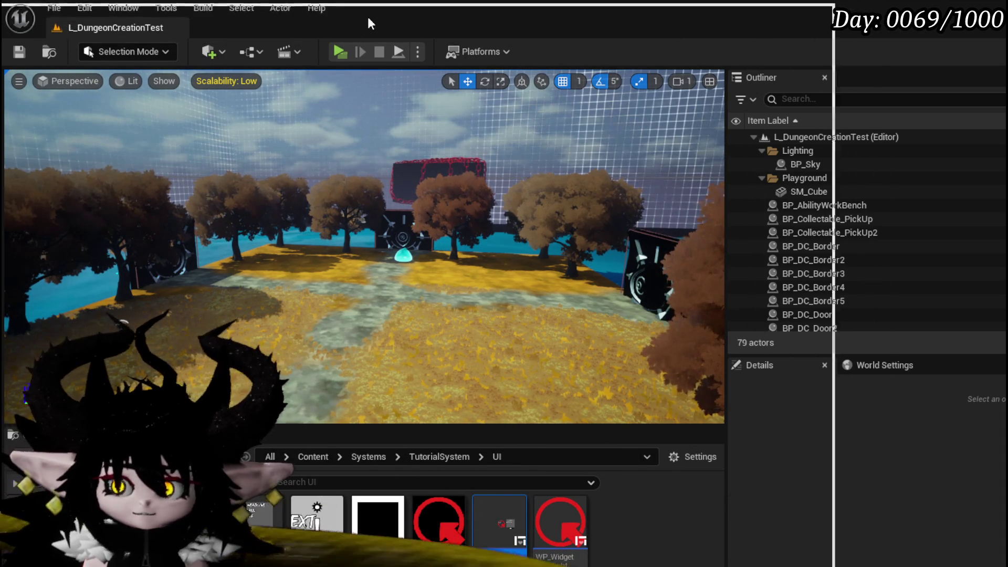
key(alt+Tab)
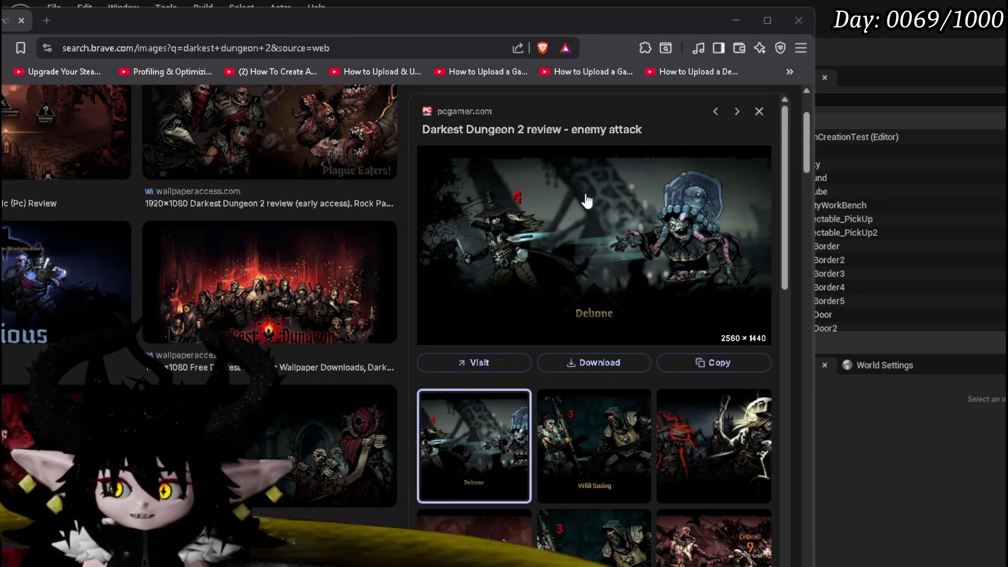
click(577, 429)
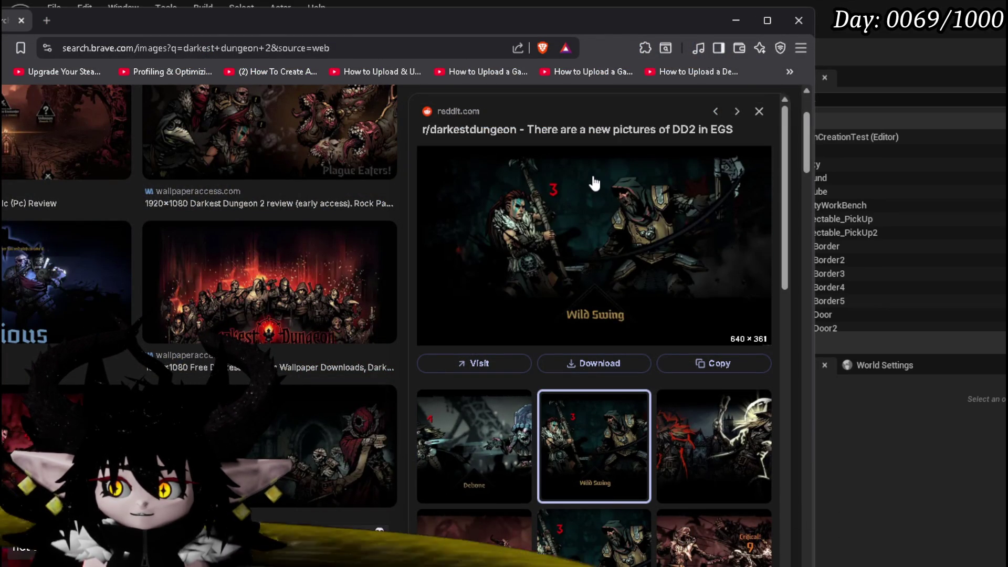
scroll(677, 387, down, 3)
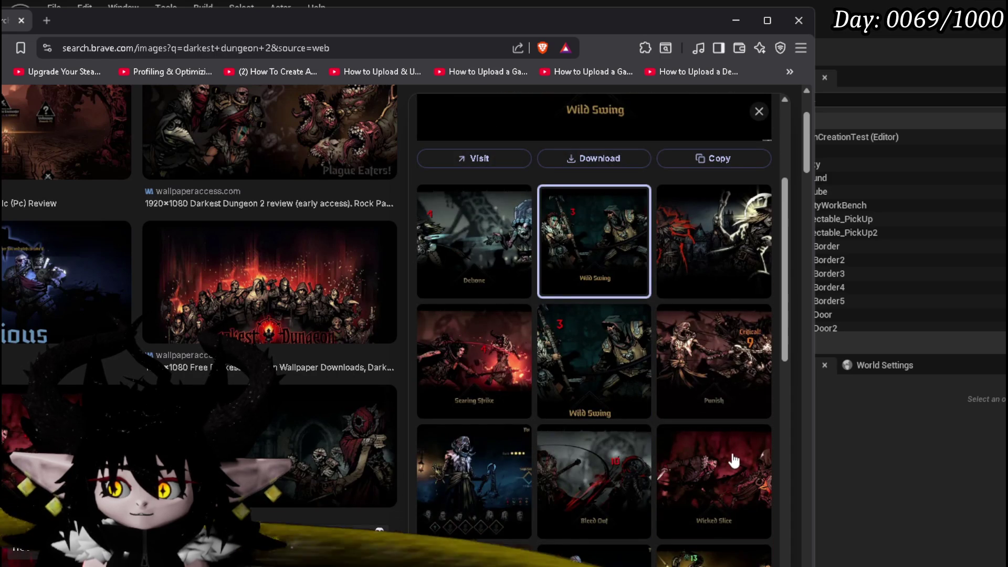
scroll(734, 461, down, 3)
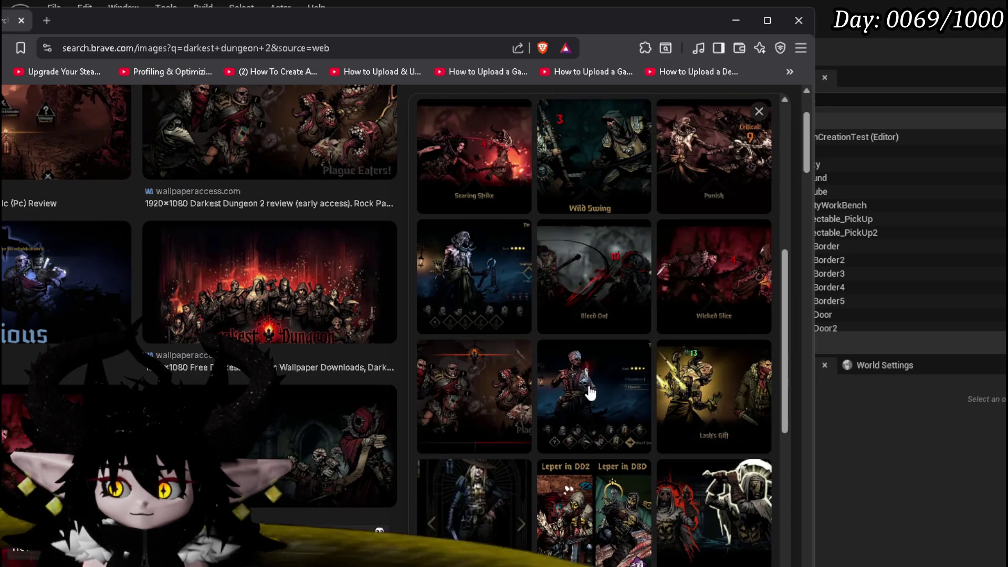
scroll(591, 392, up, 6)
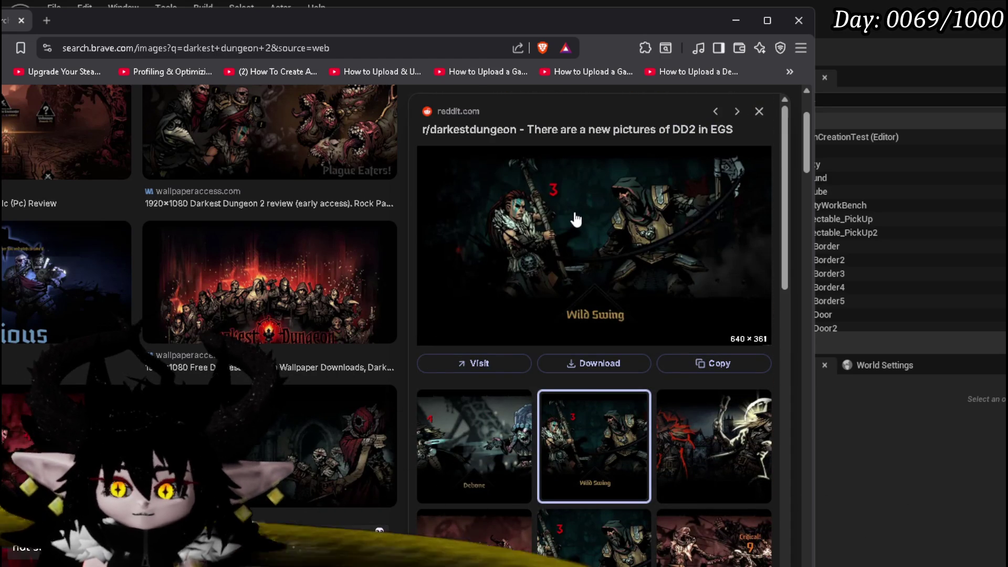
scroll(575, 216, down, 3)
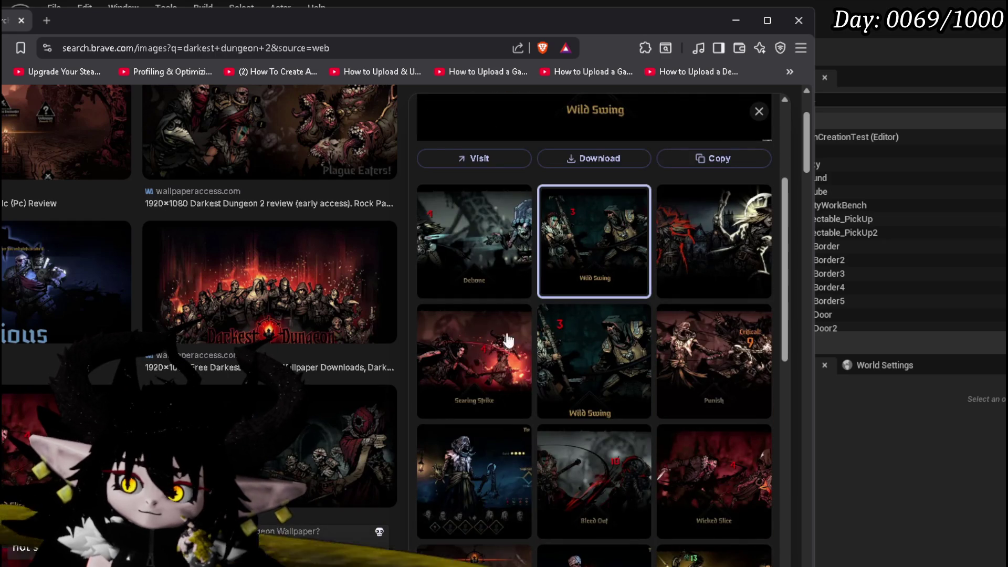
click(528, 314)
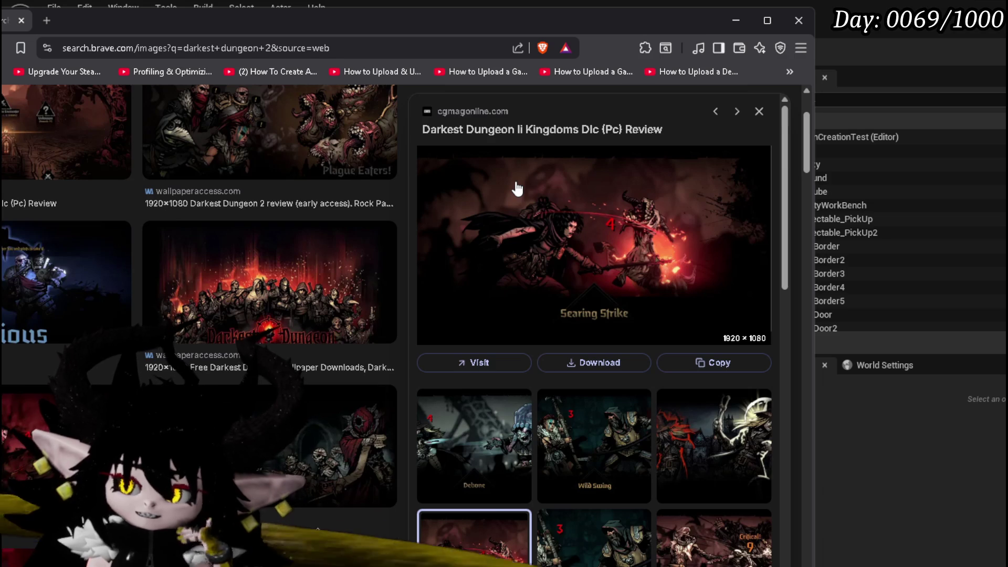
scroll(597, 318, down, 3)
click(455, 296)
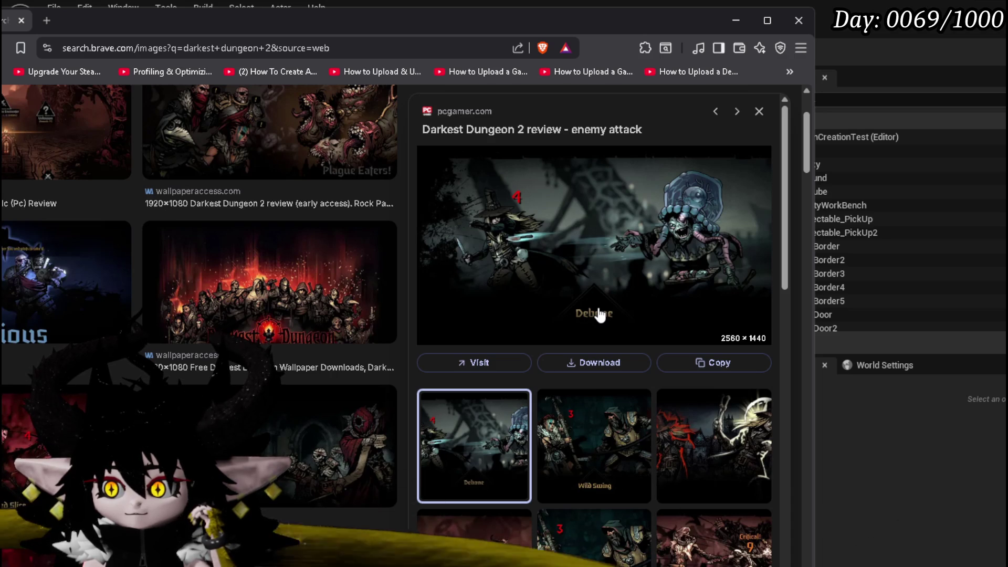
scroll(600, 315, down, 10)
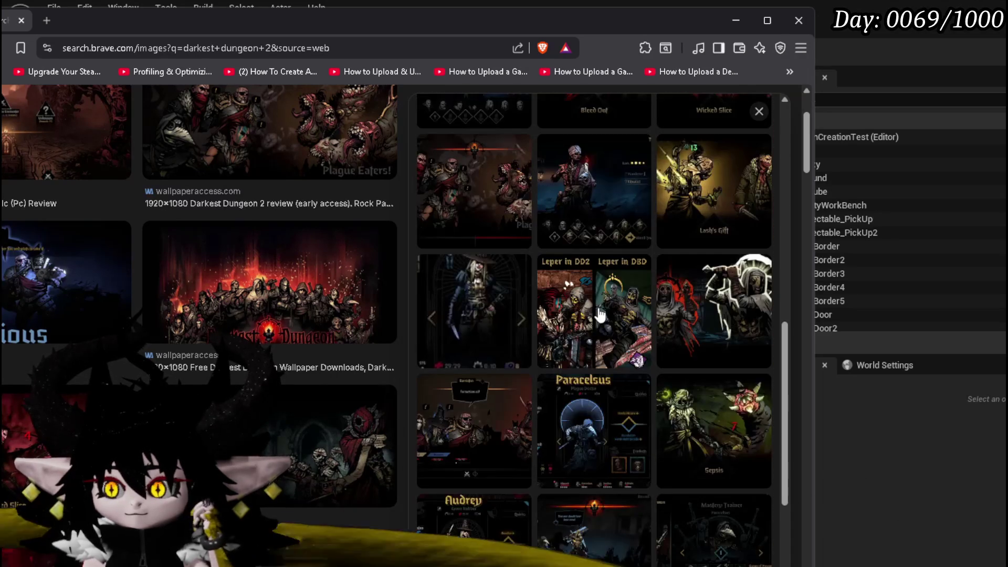
- Preview the reddit r/darkestdungeon victory screenshot about the cannon and hellion
scroll(601, 315, down, 5)
click(598, 374)
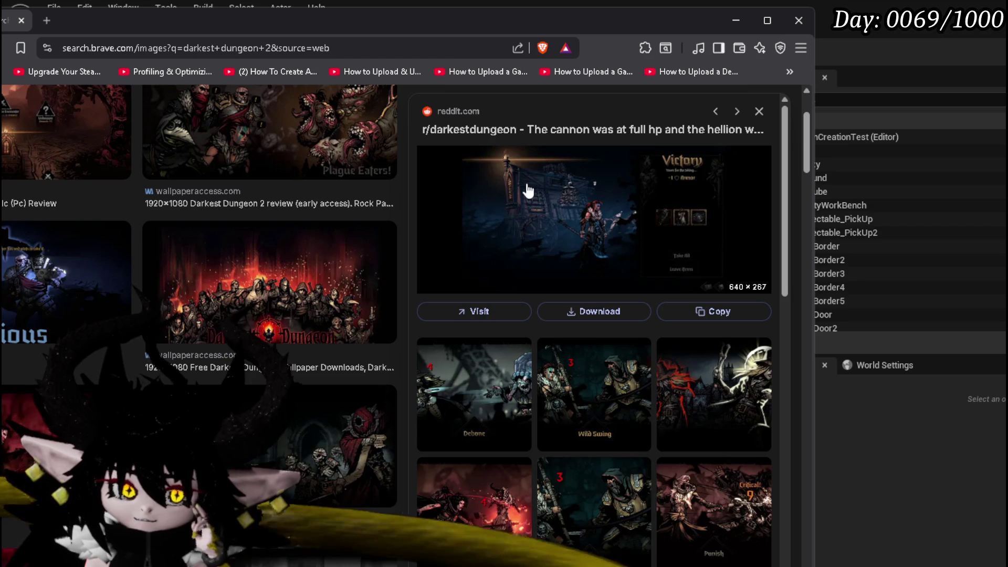
- Scroll the related images and preview the Paracelsus combat shot from 'There are a new pictures of DD2 in EGS'
scroll(528, 190, down, 1)
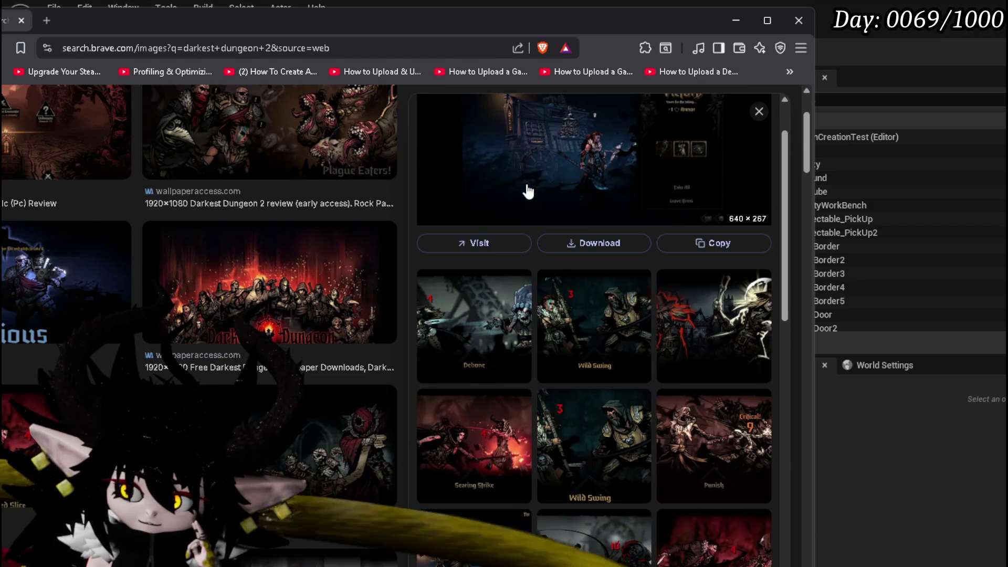
scroll(529, 190, down, 2)
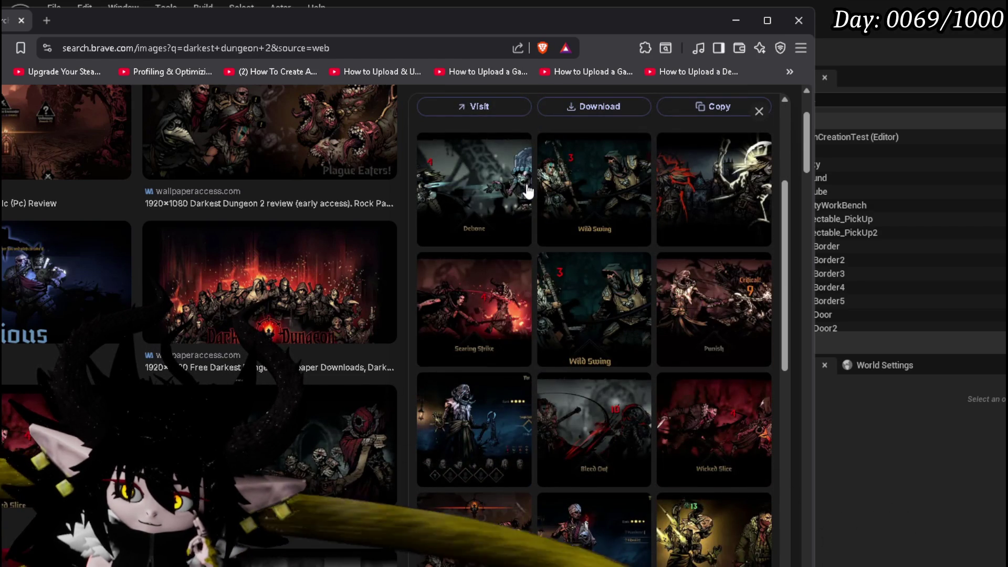
scroll(528, 191, down, 2)
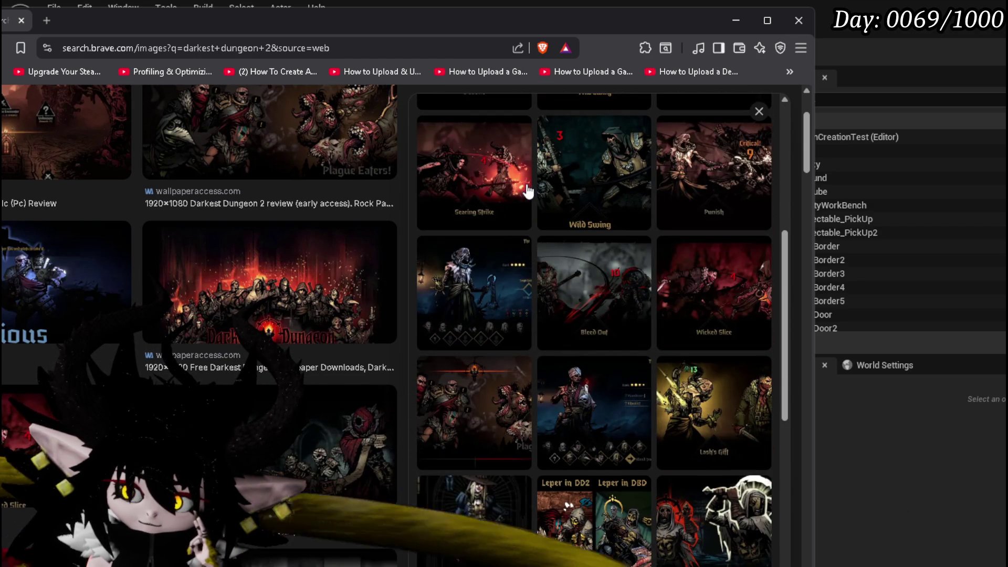
scroll(529, 191, down, 2)
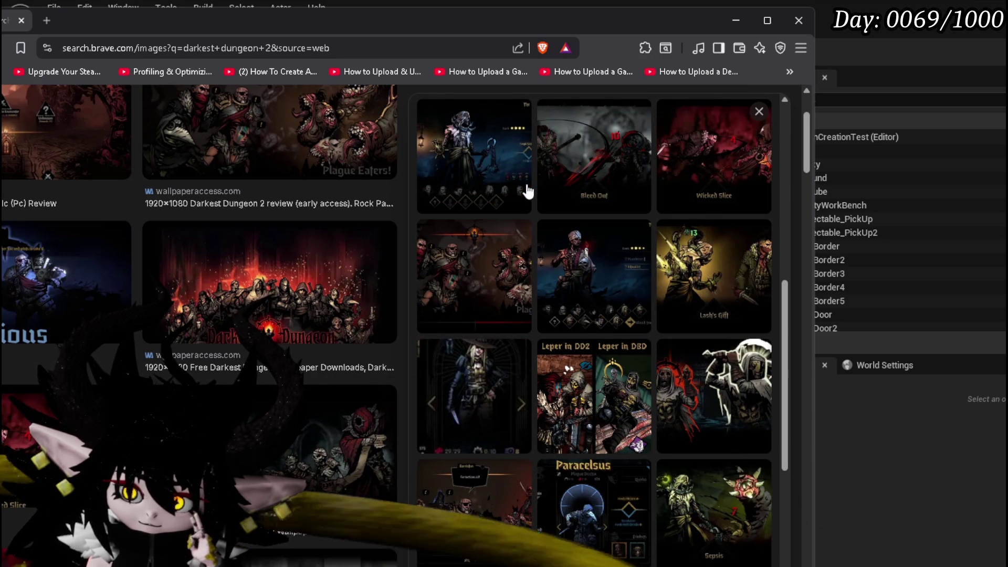
scroll(529, 192, down, 3)
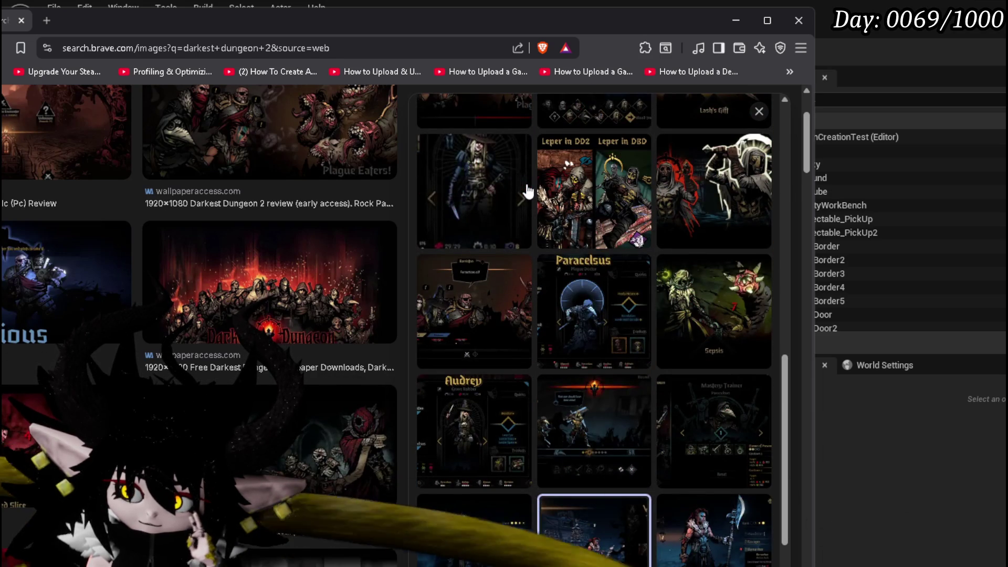
scroll(594, 269, down, 2)
click(594, 269)
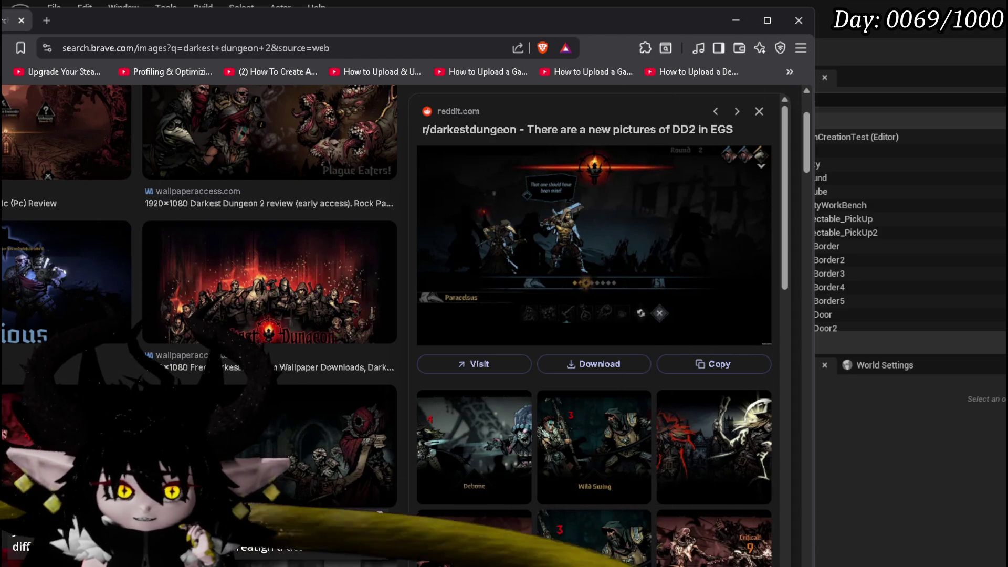
- Leave Brave and return to the L_DungeonCreationTest level editor
key(alt+Tab)
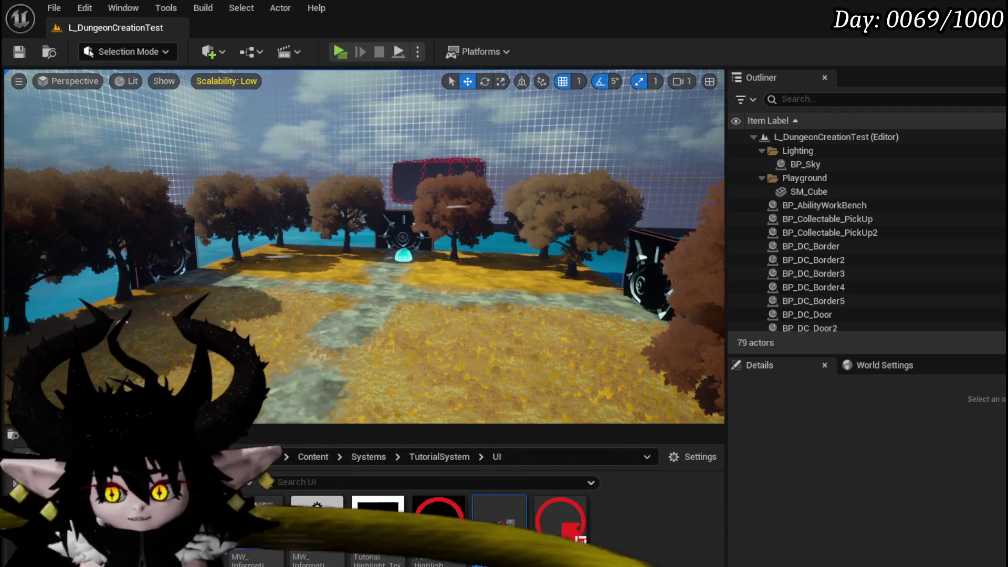
- Move the viewport camera forward, save L_DungeonCreationTest, and start a standalone play session
mouse_move(96, 310)
mouse_down()
mouse_move(63, 215)
mouse_move(158, 208)
mouse_move(94, 210)
mouse_move(478, 258)
mouse_up()
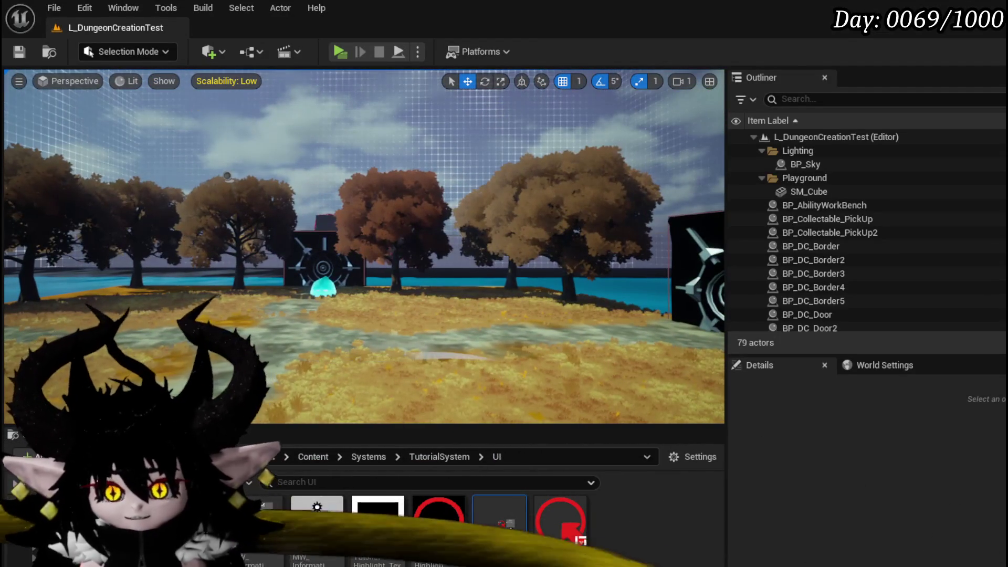
click(19, 52)
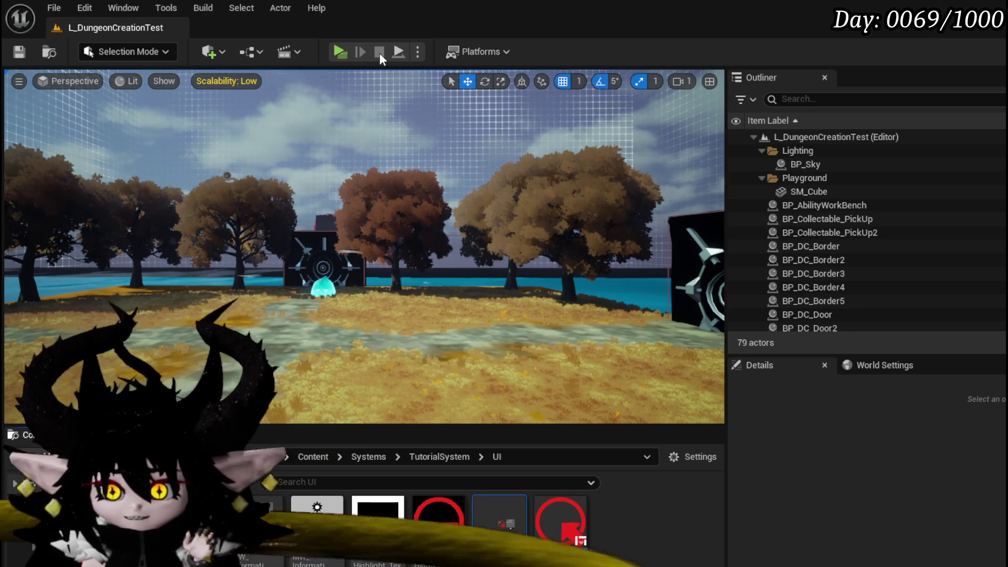
click(344, 52)
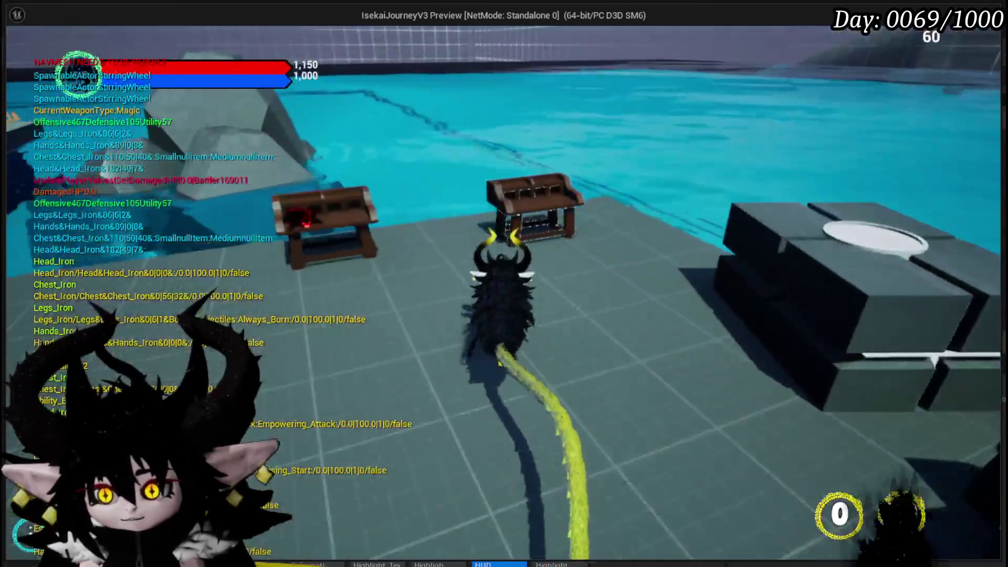
- At the bench's ABILITY section, load the Chura Main core and open the Void Movement card editor
key(e)
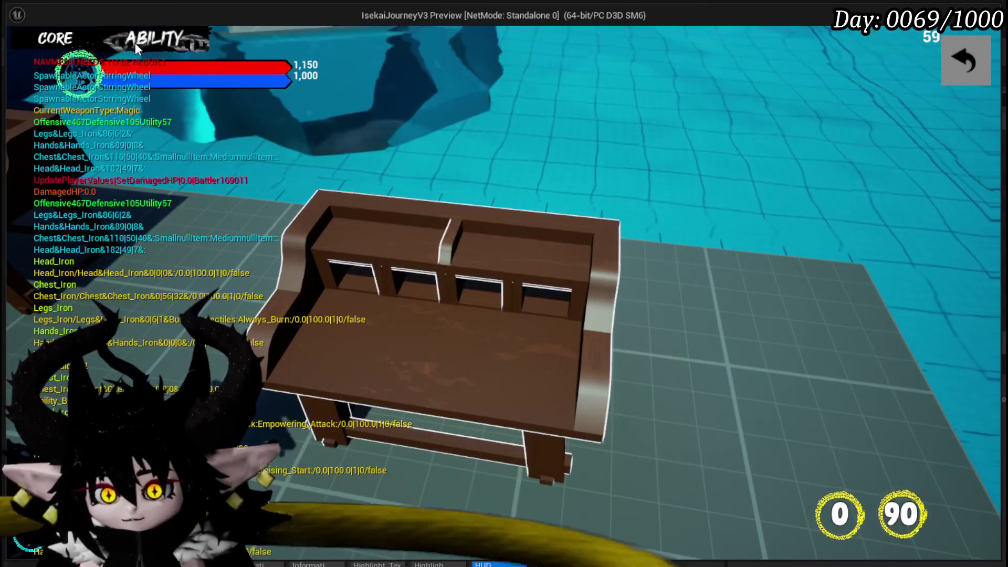
click(140, 42)
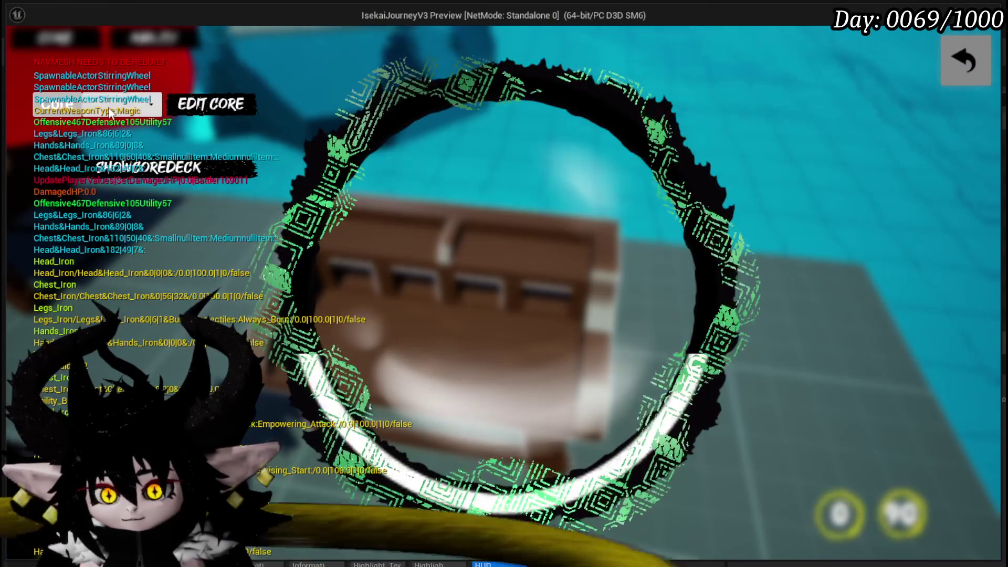
click(127, 148)
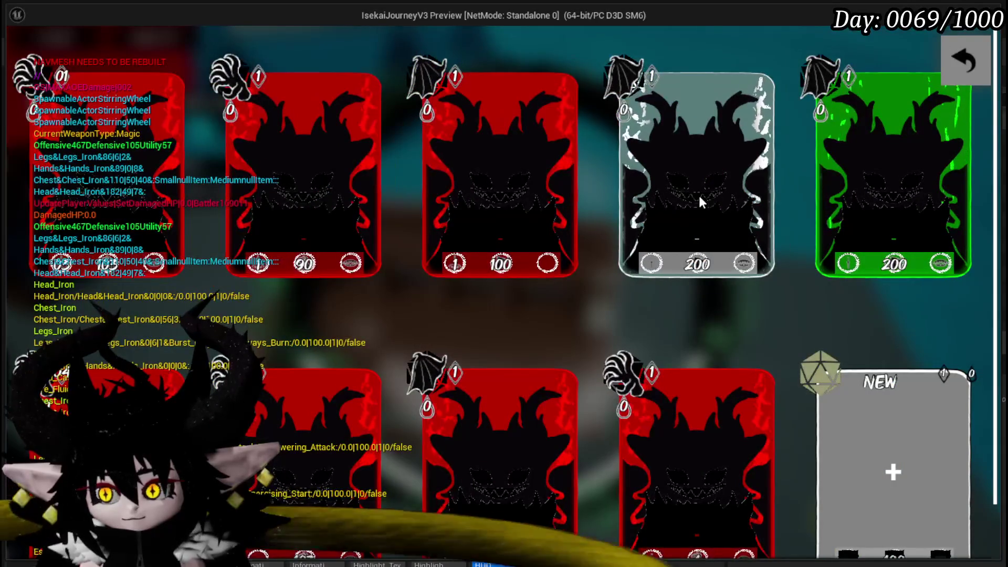
key(Escape)
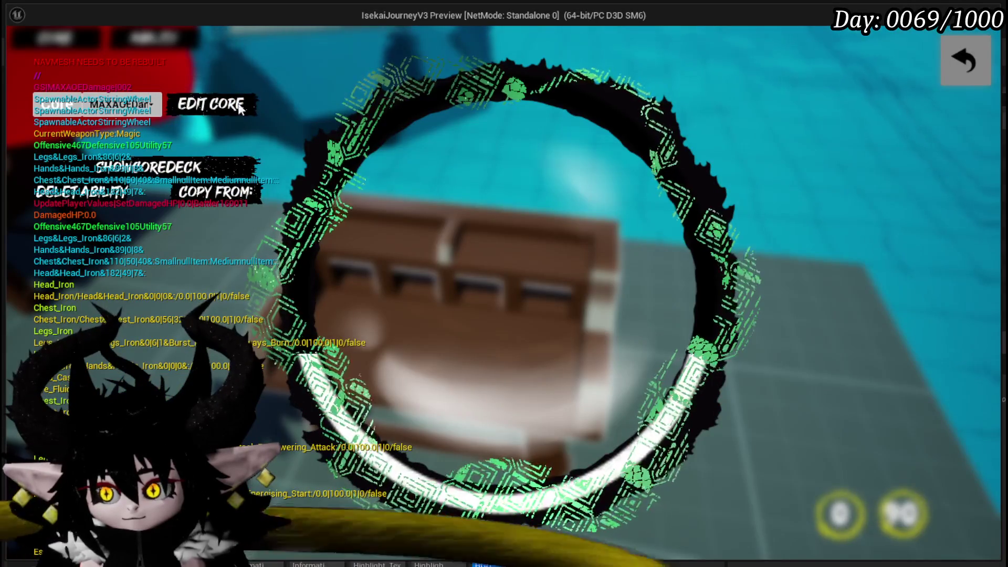
click(121, 104)
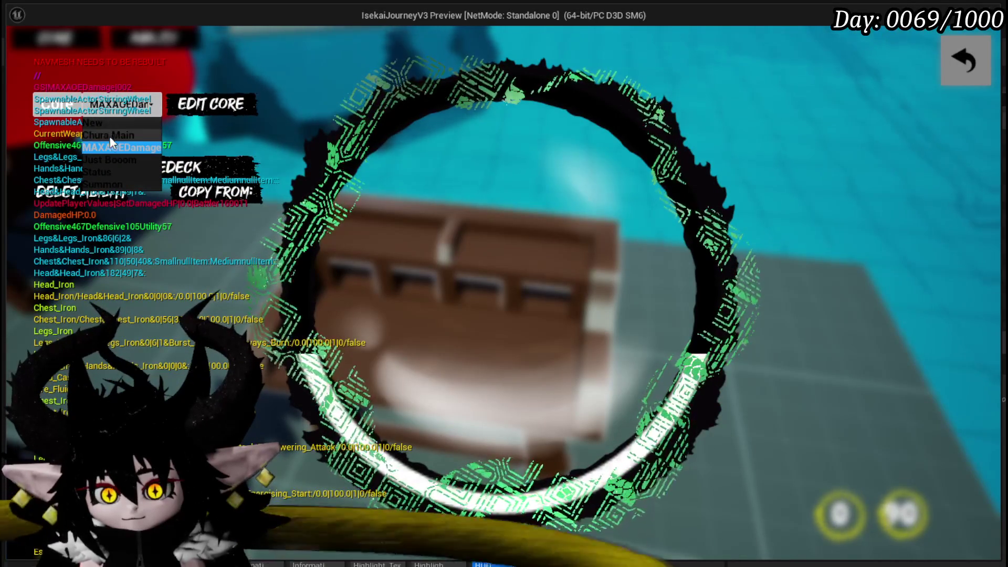
click(110, 135)
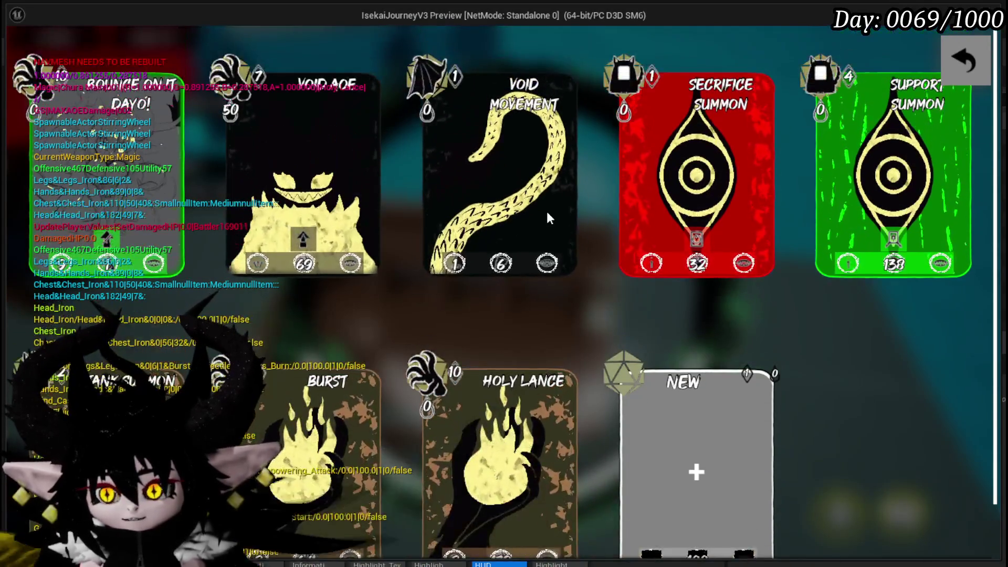
click(546, 210)
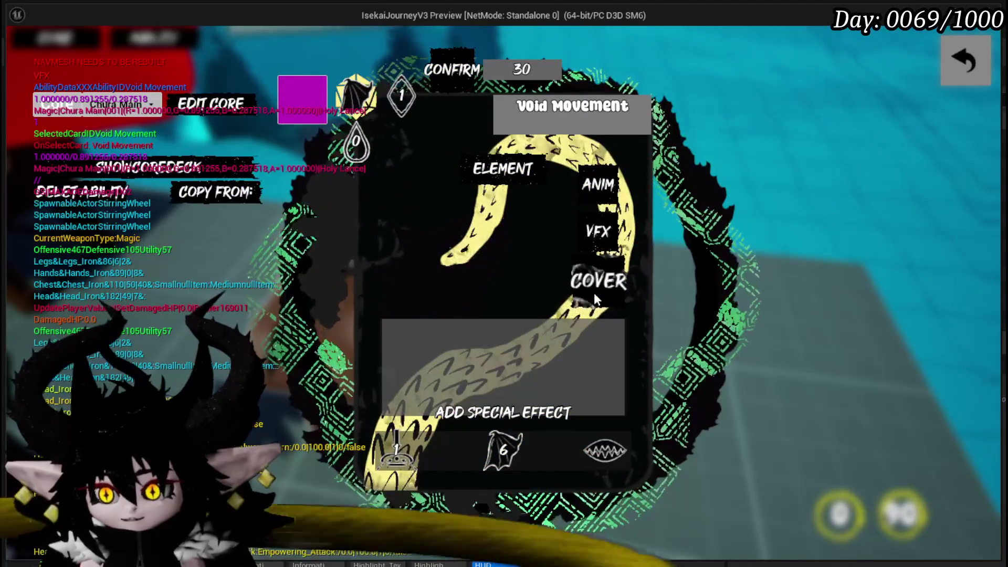
- Give the Void Movement card the yellow heartbeat-line cover, resume play, and switch back to the editor
click(594, 292)
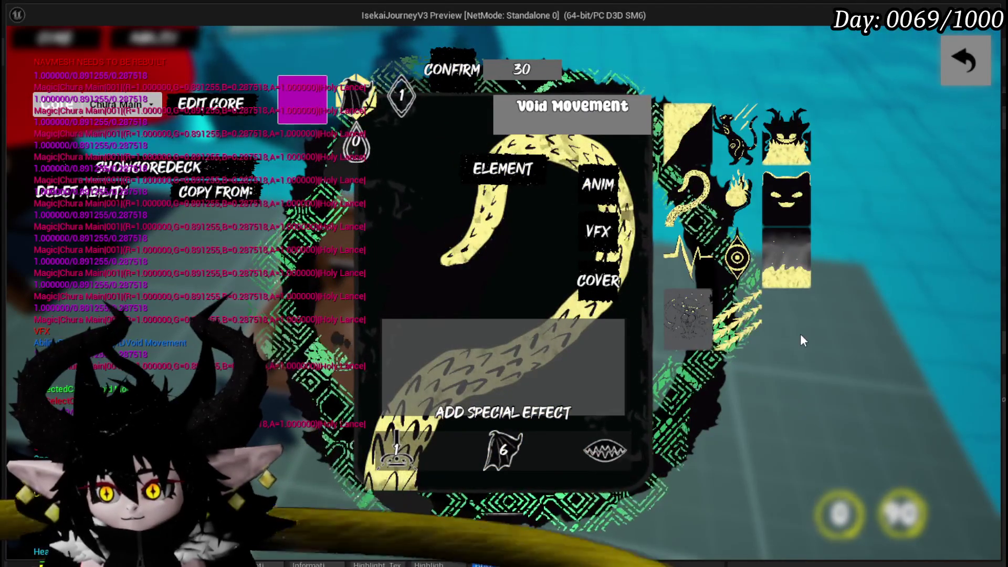
click(691, 250)
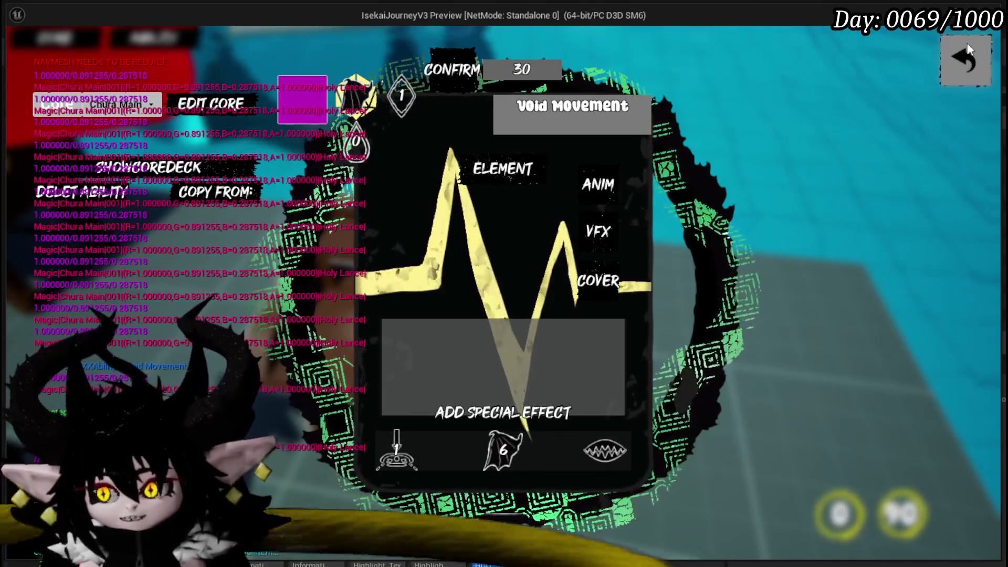
click(963, 65)
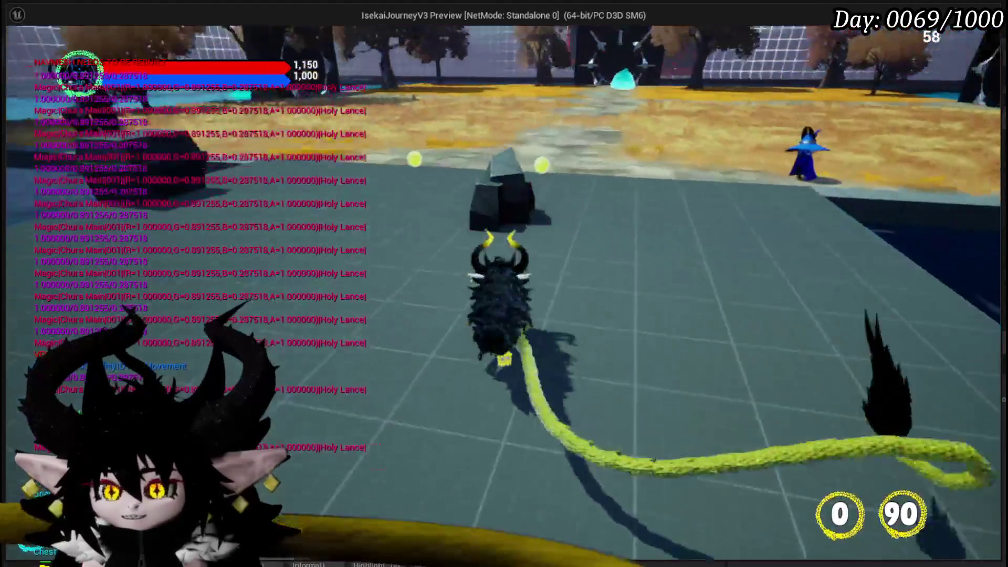
key(Tab)
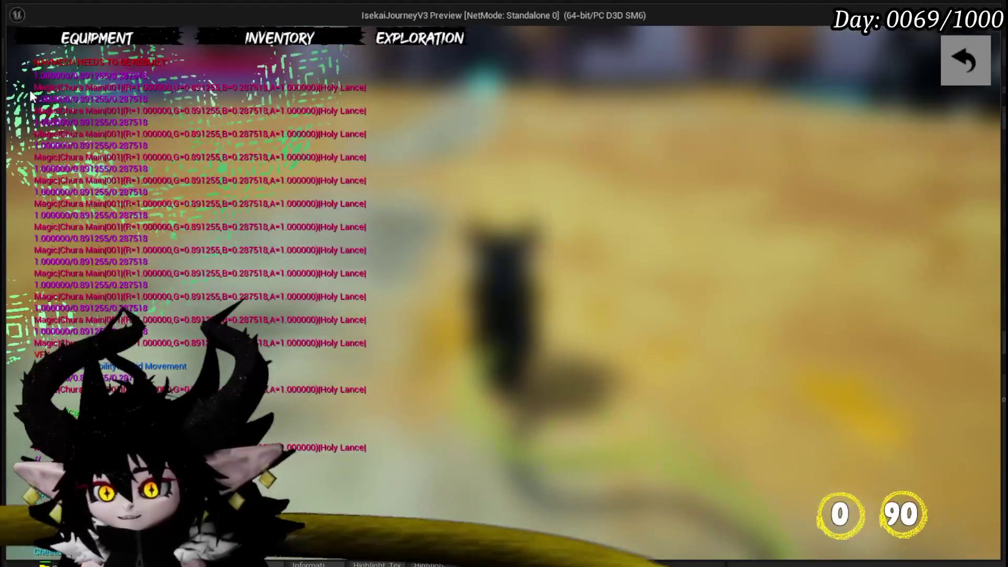
key(Tab)
key(alt+Tab)
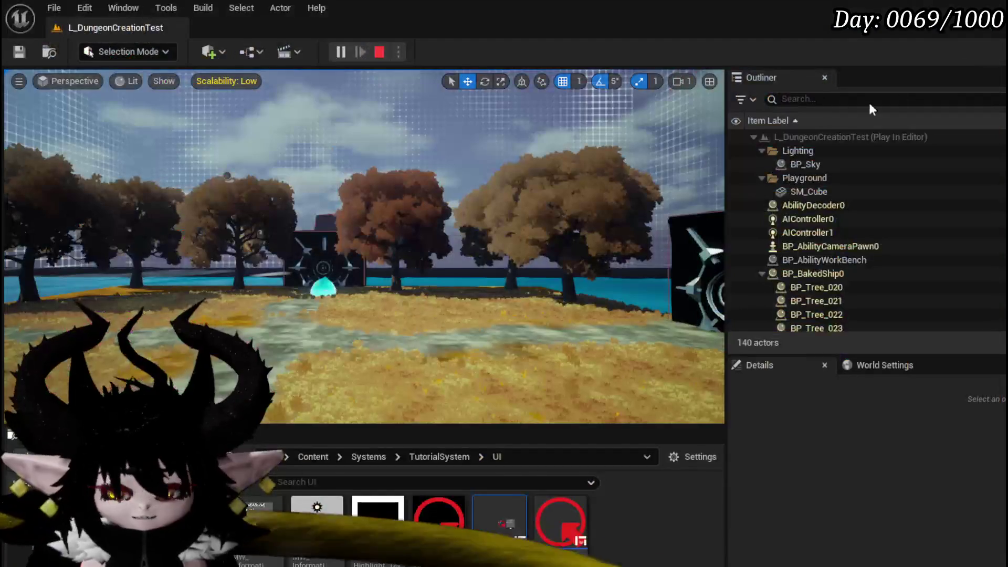
- Stop the play session and select the PostProcessVolume in the Outliner
key(Escape)
scroll(853, 279, down, 6)
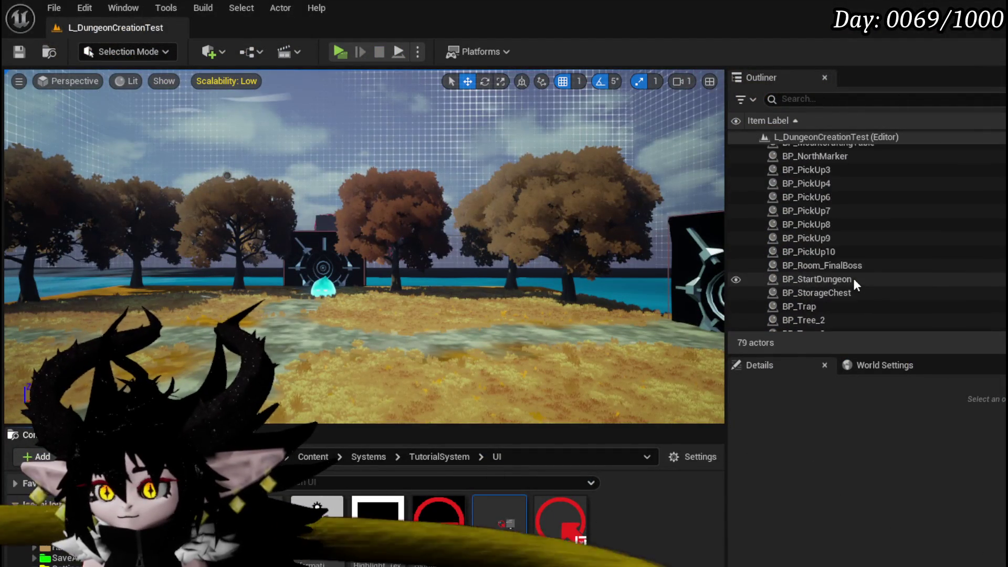
scroll(853, 279, down, 8)
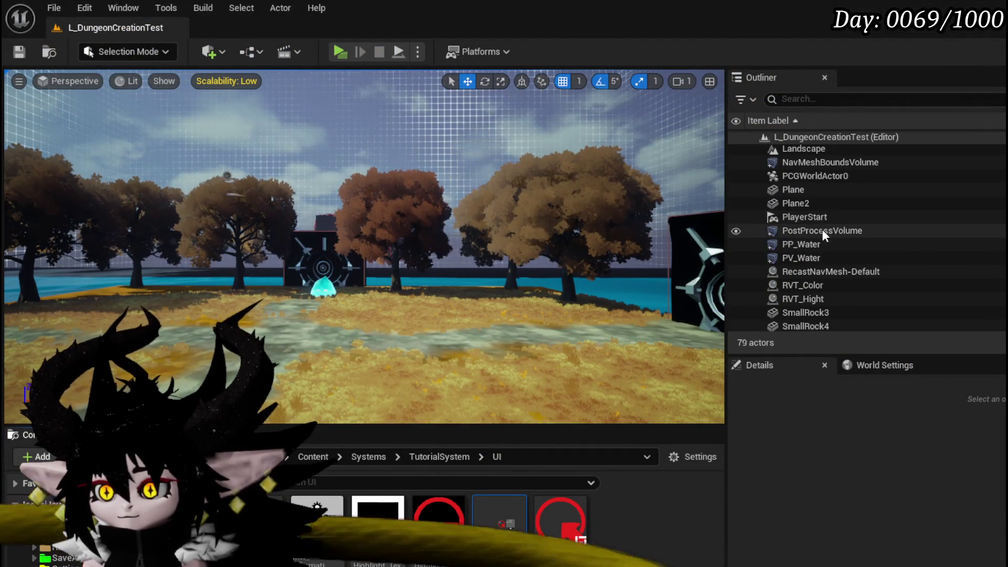
click(821, 229)
- Filter its Details by 'material', fill Post Process Materials element 1, and relaunch the preview
scroll(884, 525, down, 5)
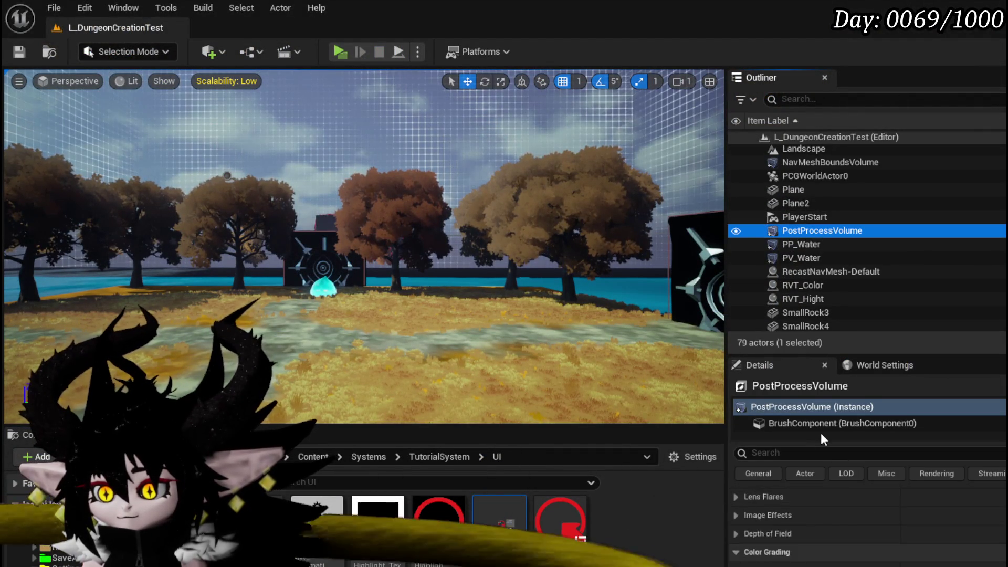
click(820, 452)
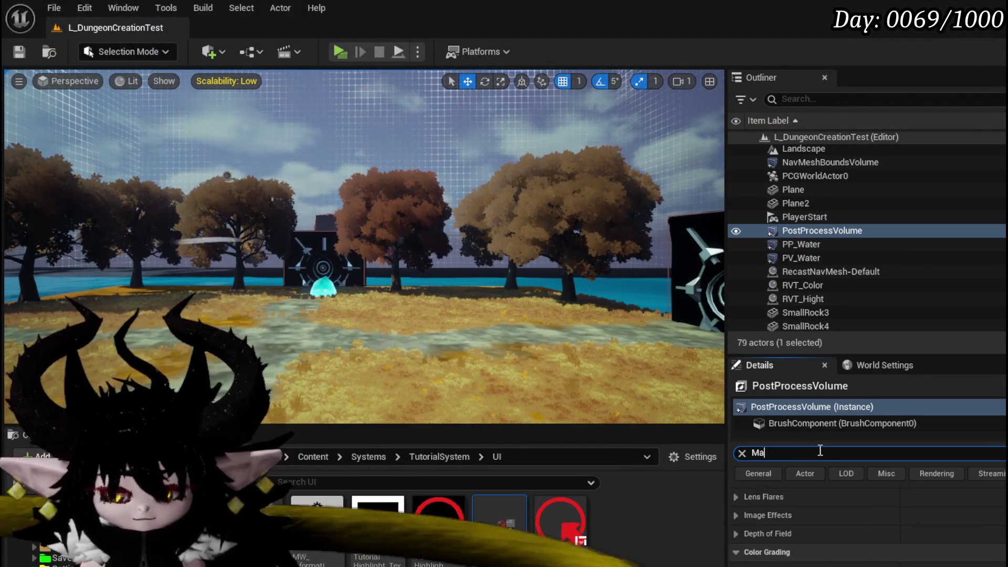
text(terial)
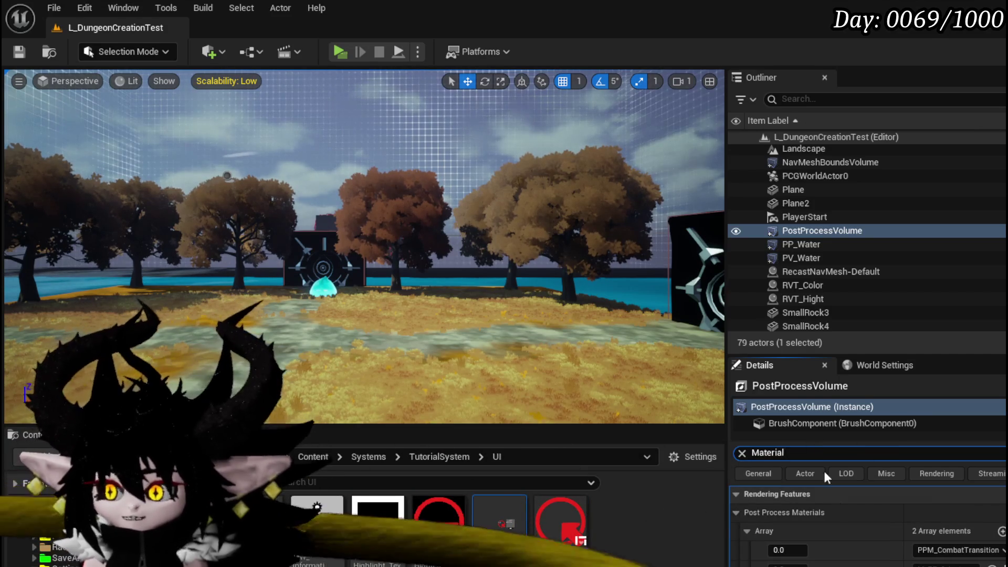
click(847, 565)
click(339, 52)
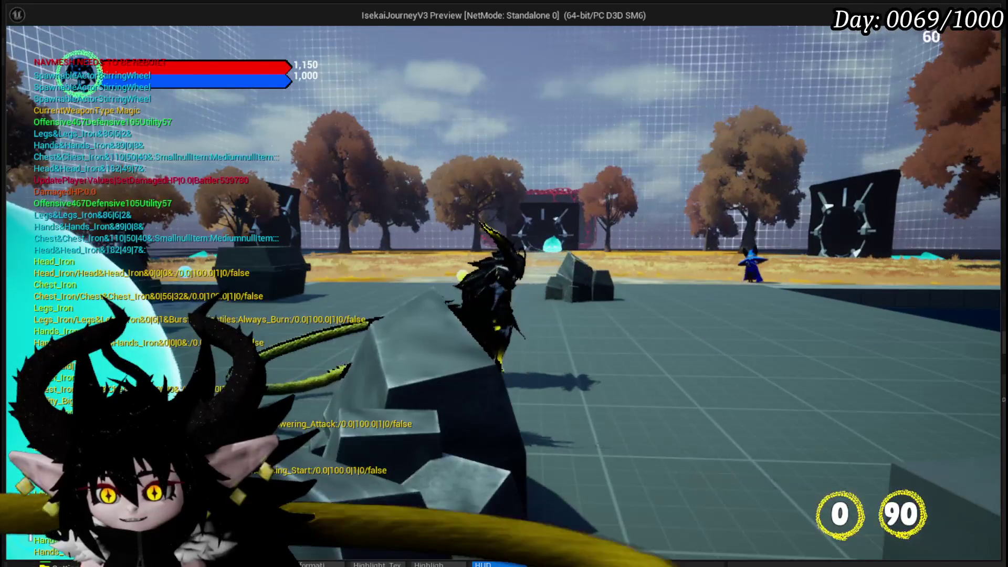
- Run around and cast a fire spell to check the post-process look, then close the preview and save
key(w)
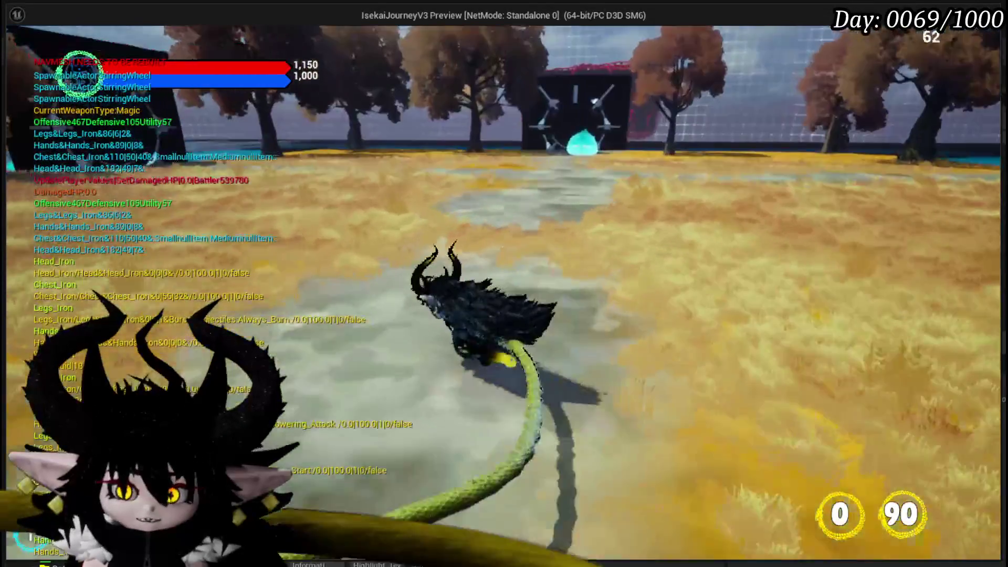
key(s)
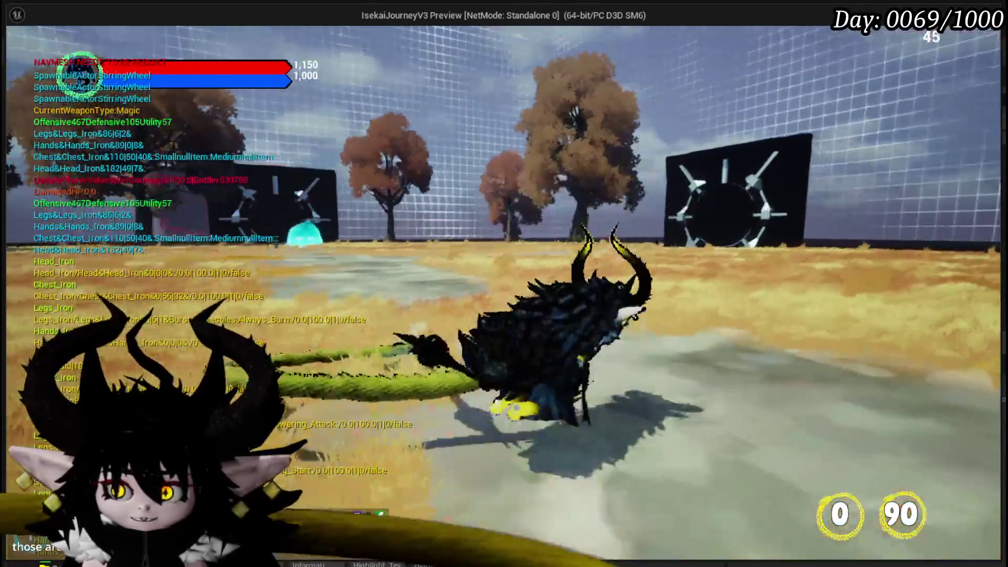
key(e)
key(s)
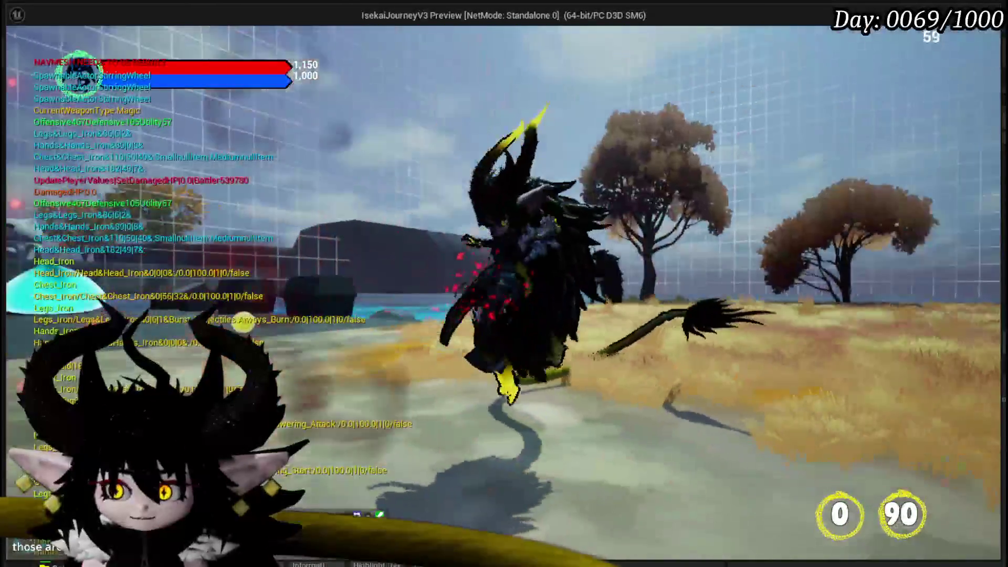
key(s)
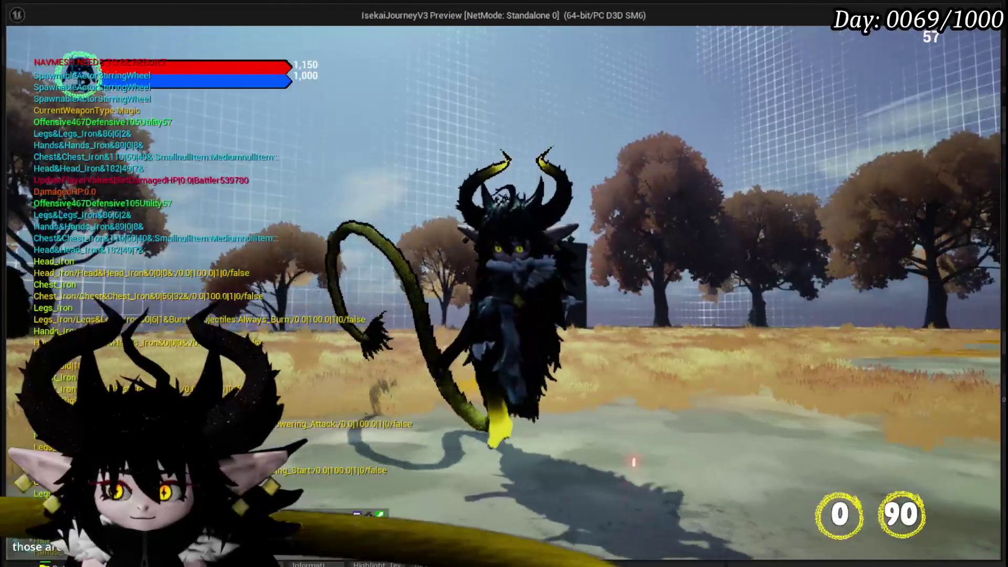
key(s)
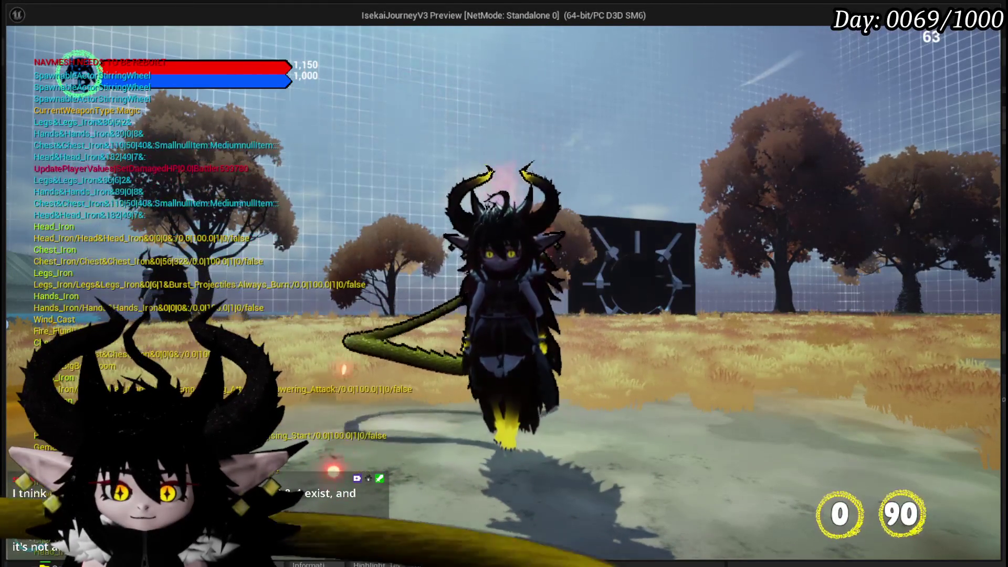
key(Escape)
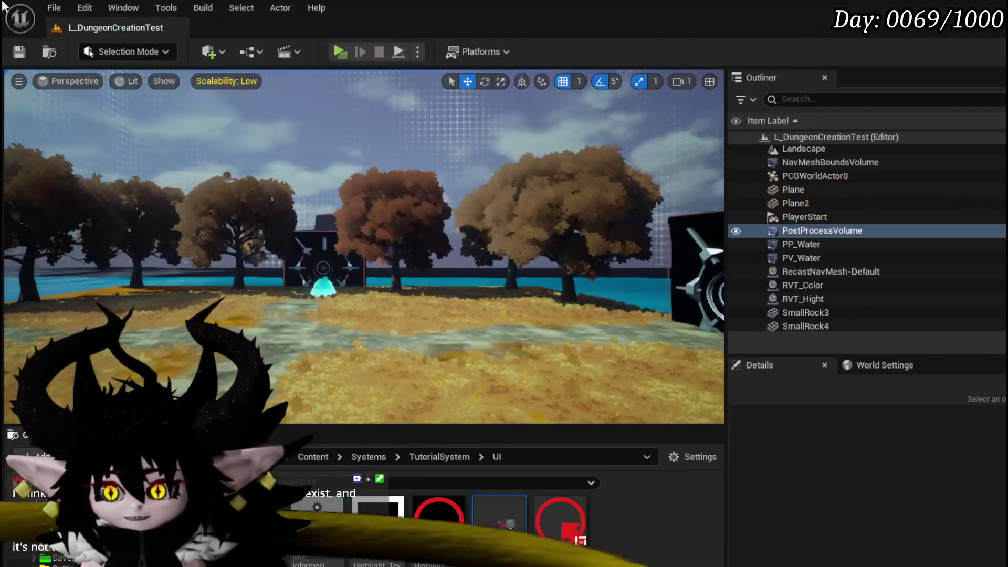
click(27, 51)
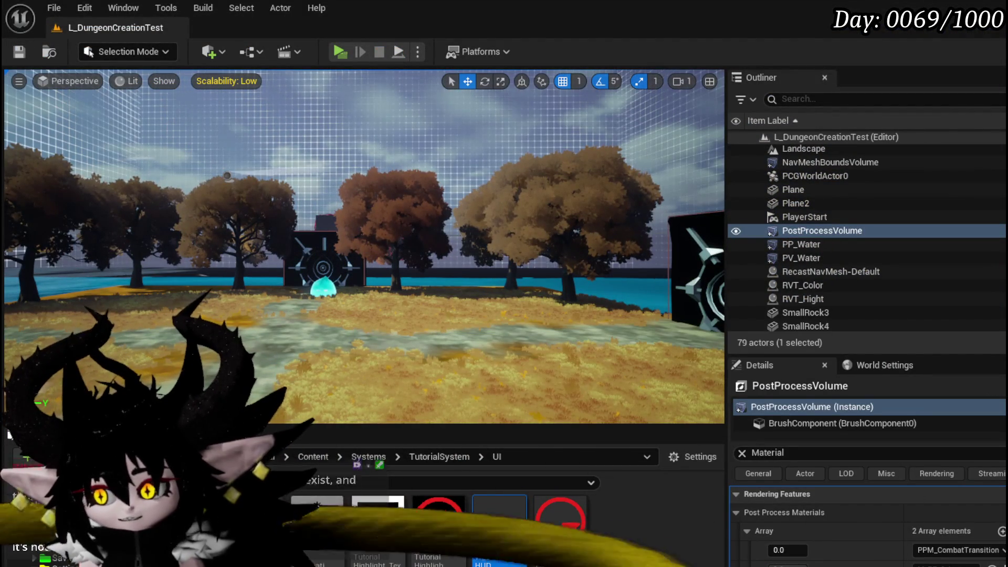
- Choose PP_ToonShader for the PostProcessVolume's first post-process material slot
click(972, 551)
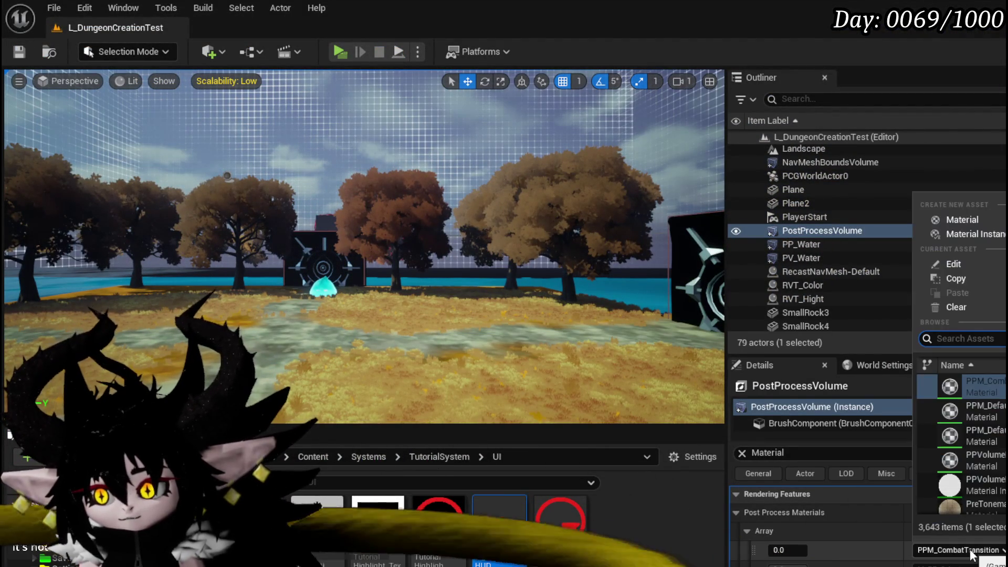
click(972, 553)
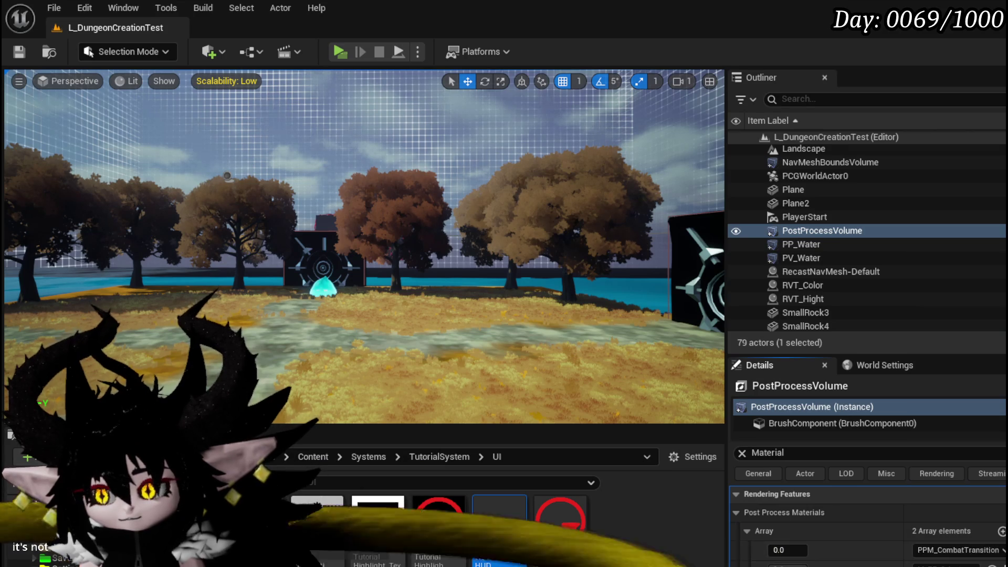
click(933, 557)
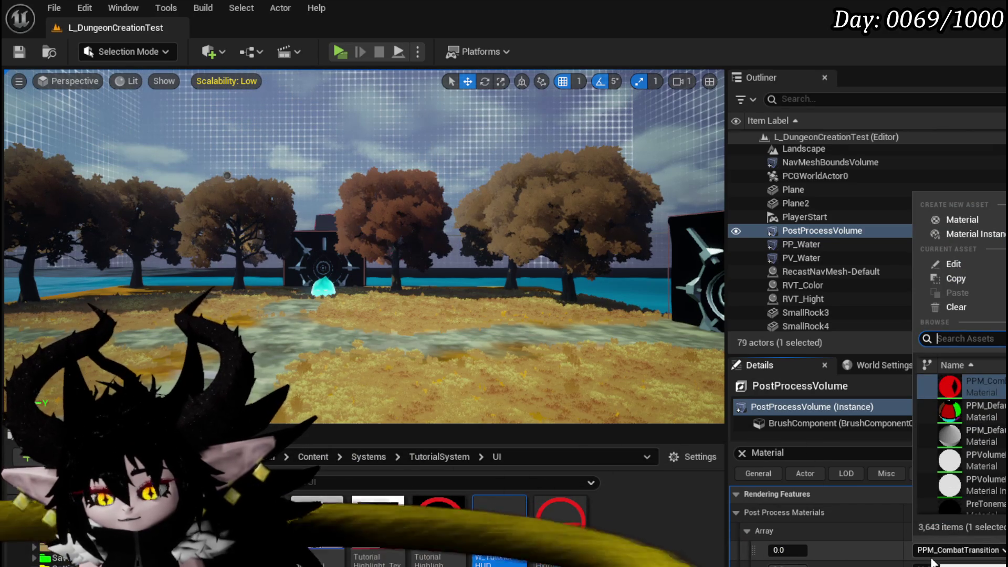
text(Toon)
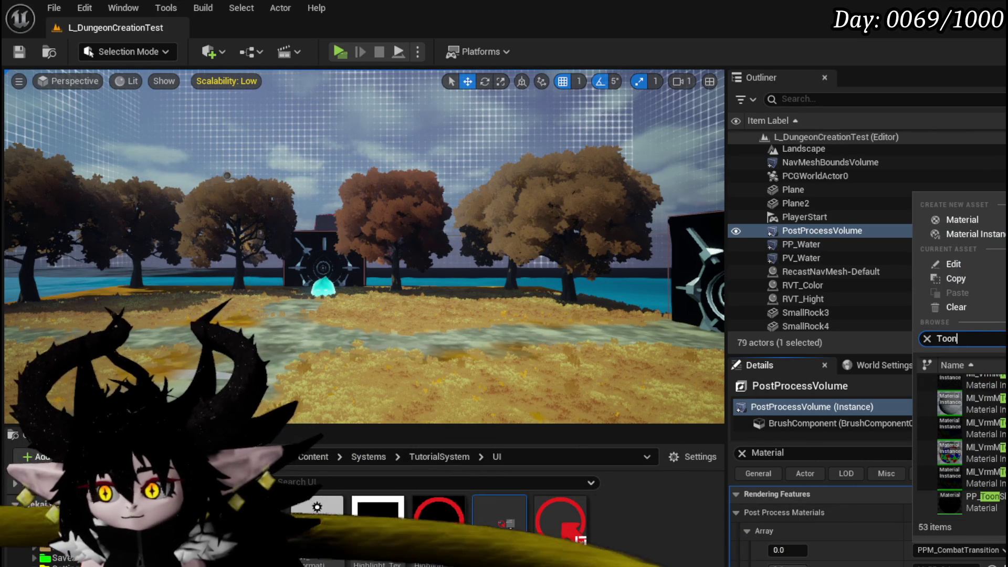
click(982, 499)
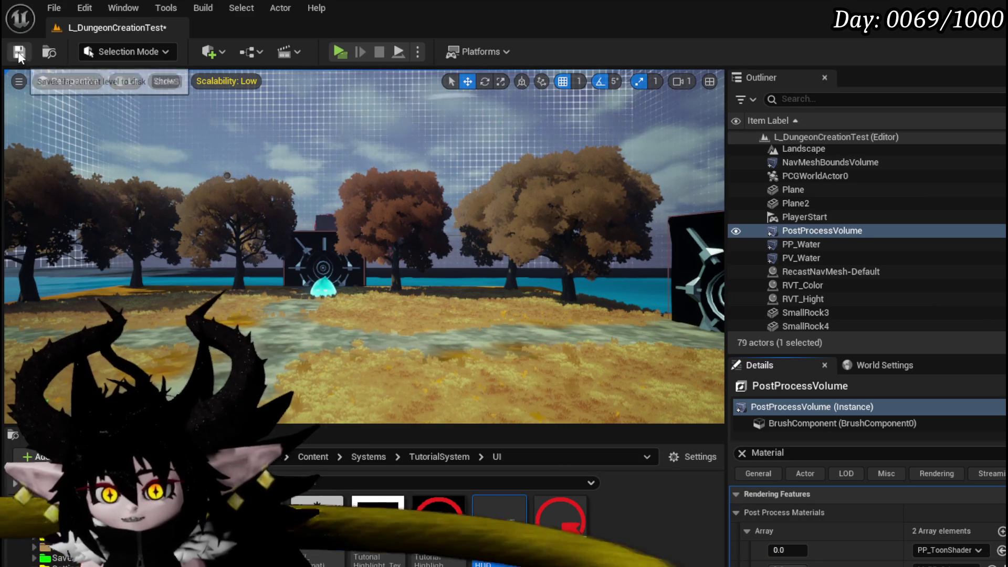
- Set that material's weight to 1.0 and save the level
click(788, 549)
text(1)
key(Return)
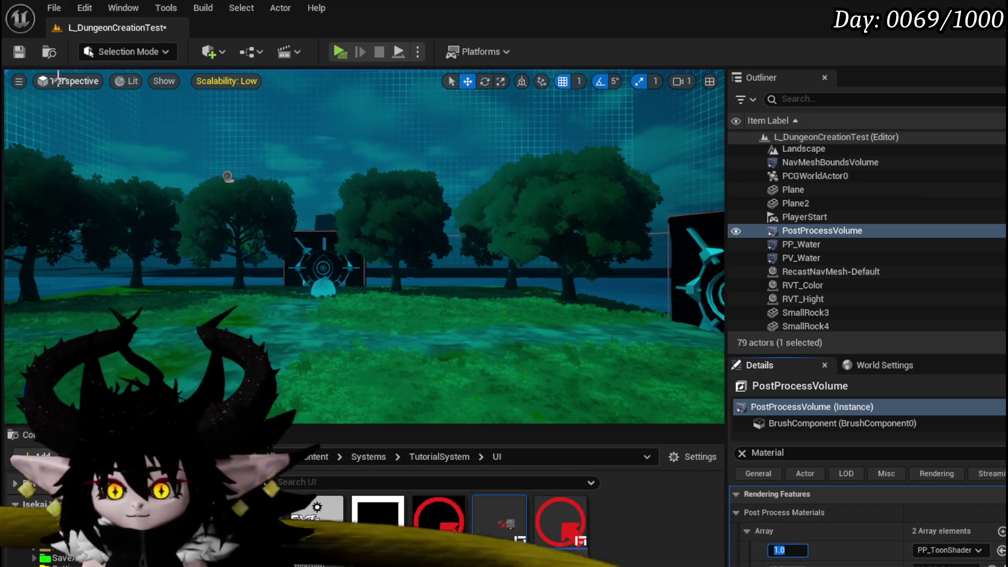
key(ctrl+s)
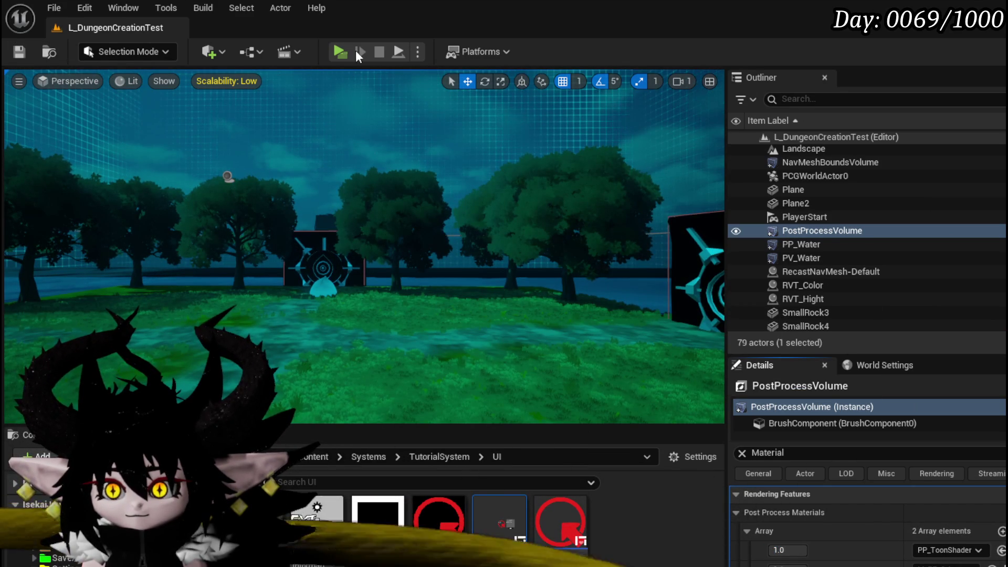
- Play-test the level with the toon post-process, running the character onto the grassy field
key(alt+p)
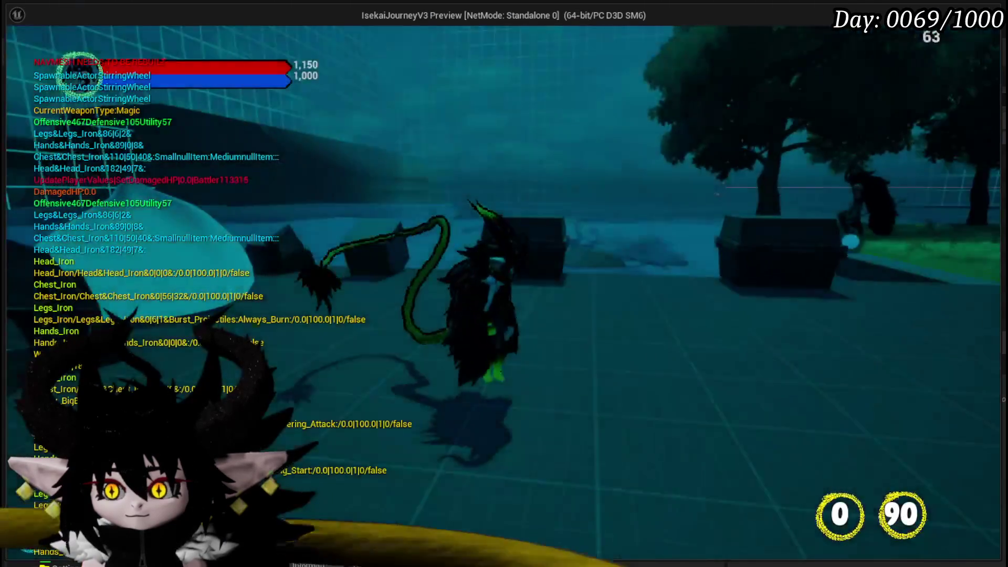
key(s)
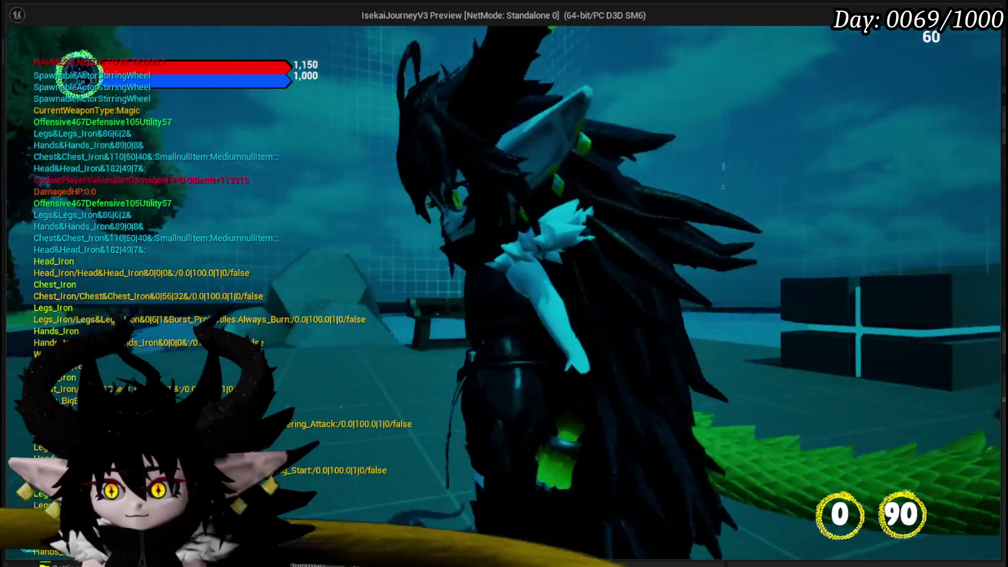
key(w)
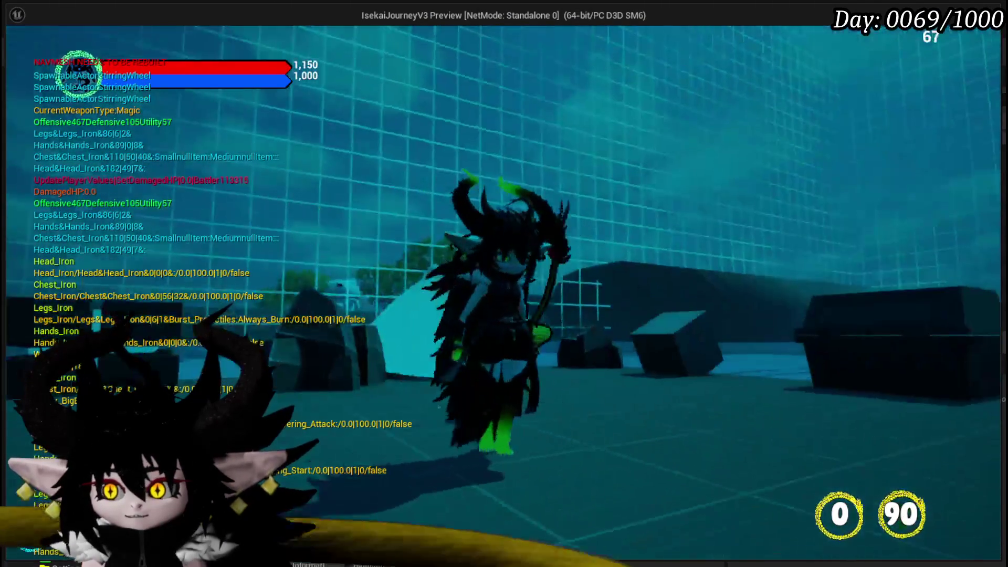
key(w)
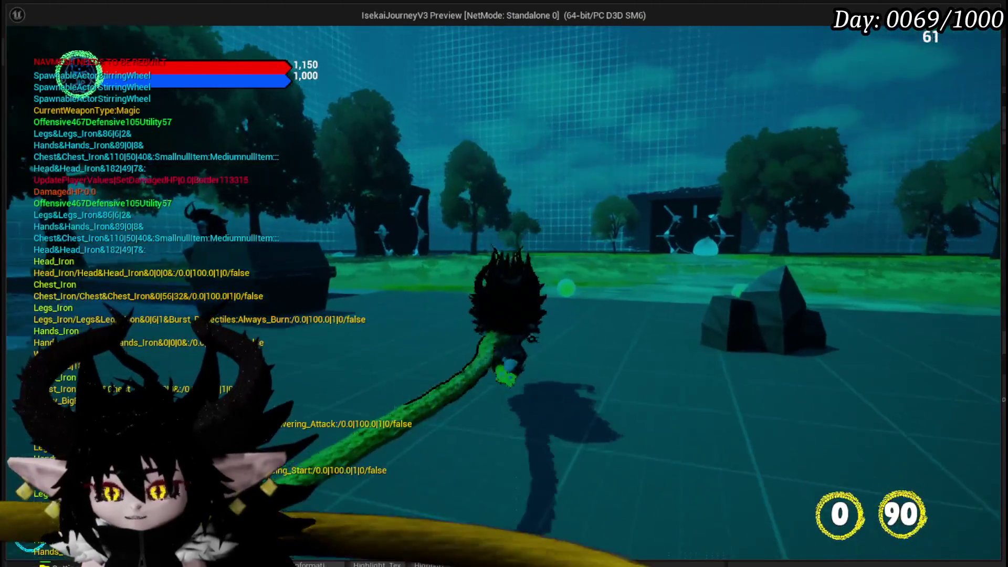
key(w)
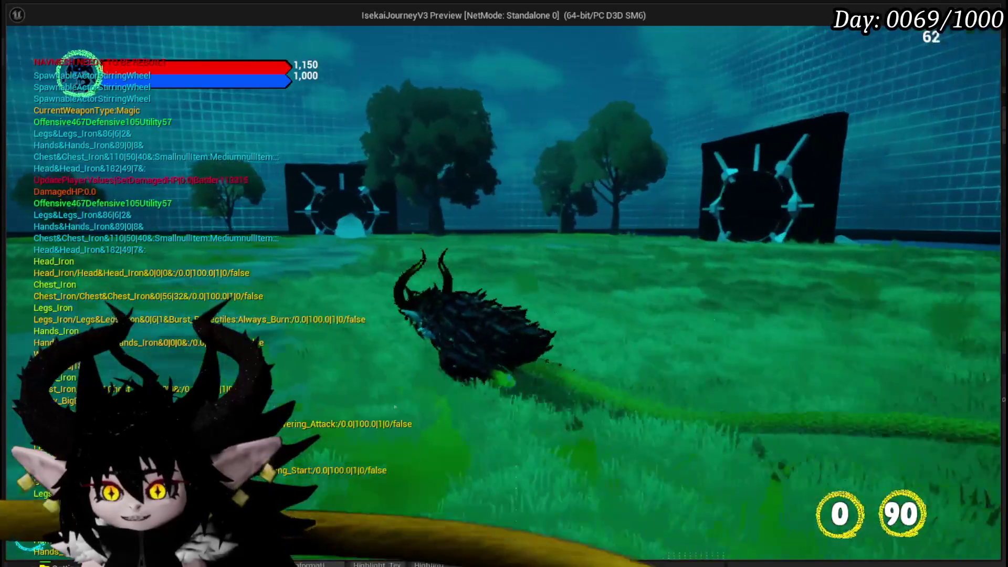
key(w)
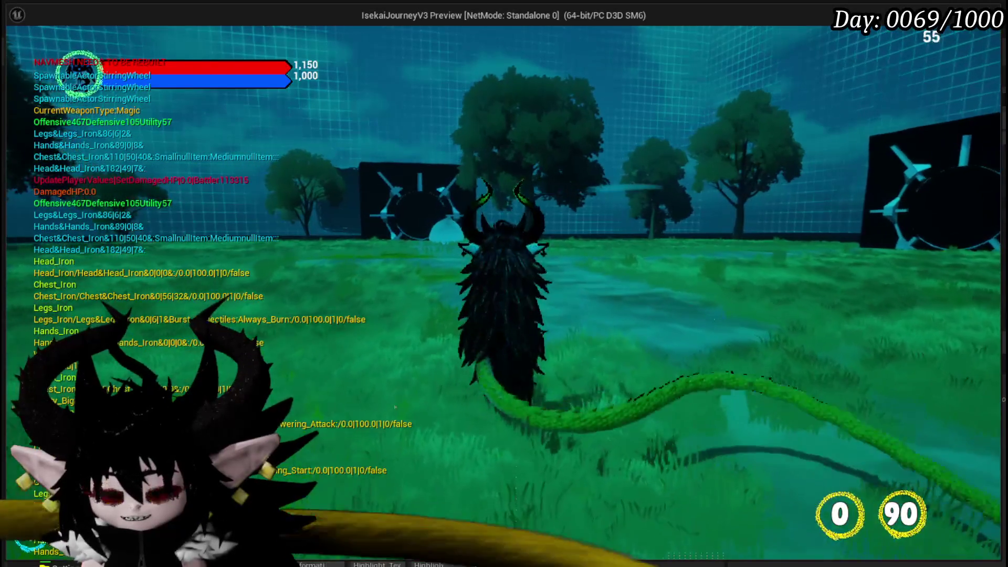
- Stop the play-test and bring up the PP_ToonShader material choices in Details
key(alt+Tab)
key(Escape)
click(960, 552)
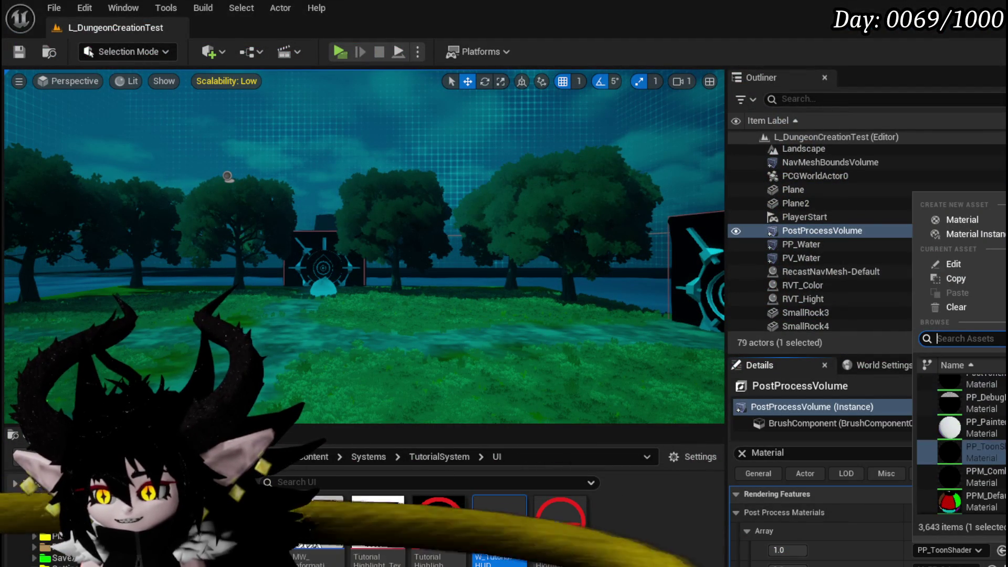
- Replace PP_ToonShader with M_ToonBase in the Post Process Materials slot, save, and play-test again
key(Escape)
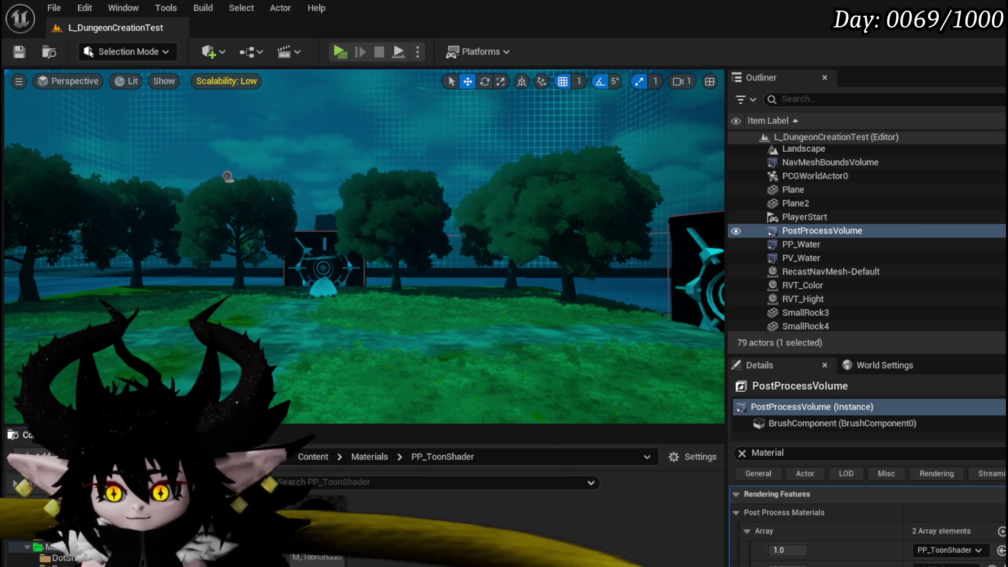
drag(286, 536, 514, 541)
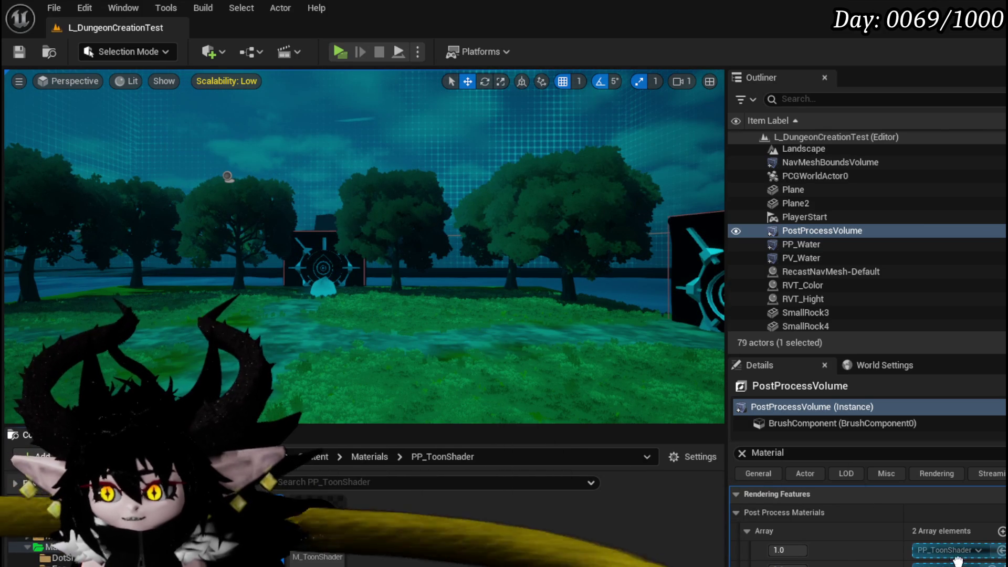
drag(961, 562, 951, 552)
click(19, 52)
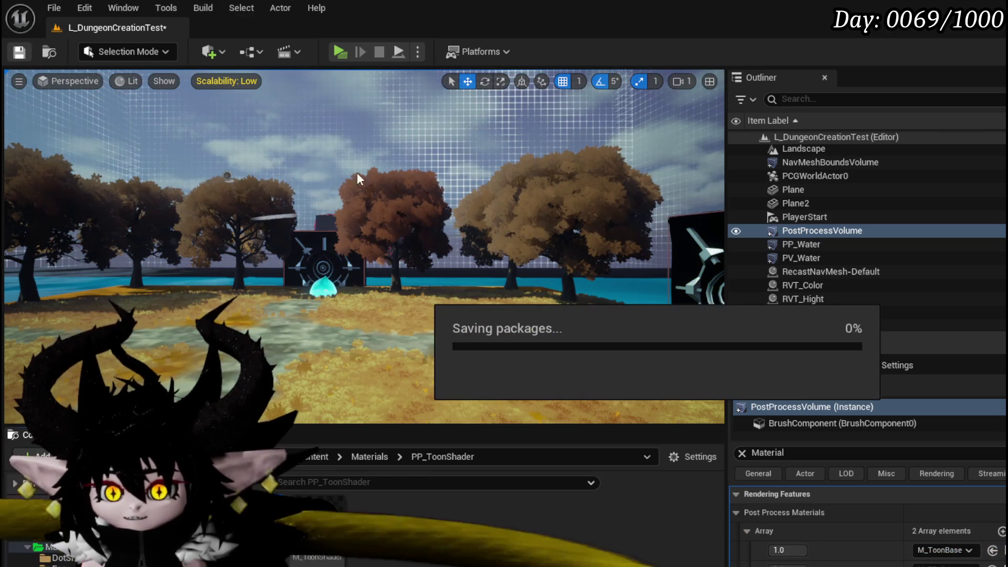
click(342, 49)
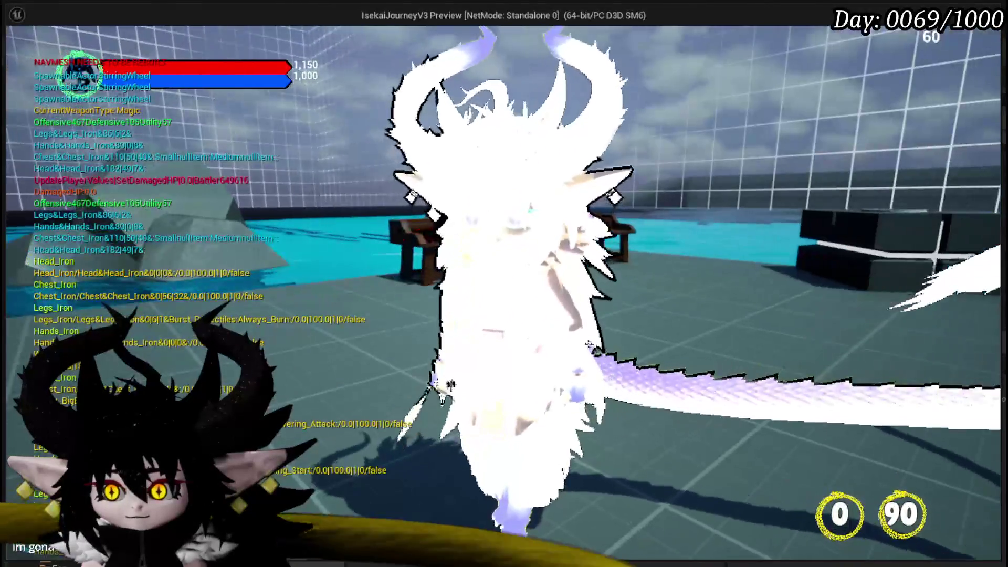
key(w)
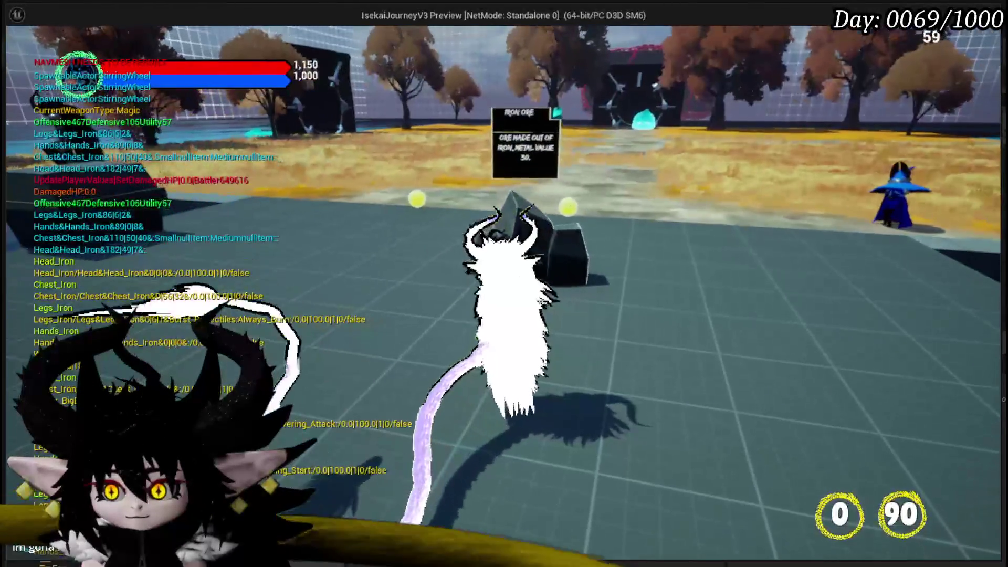
key(s)
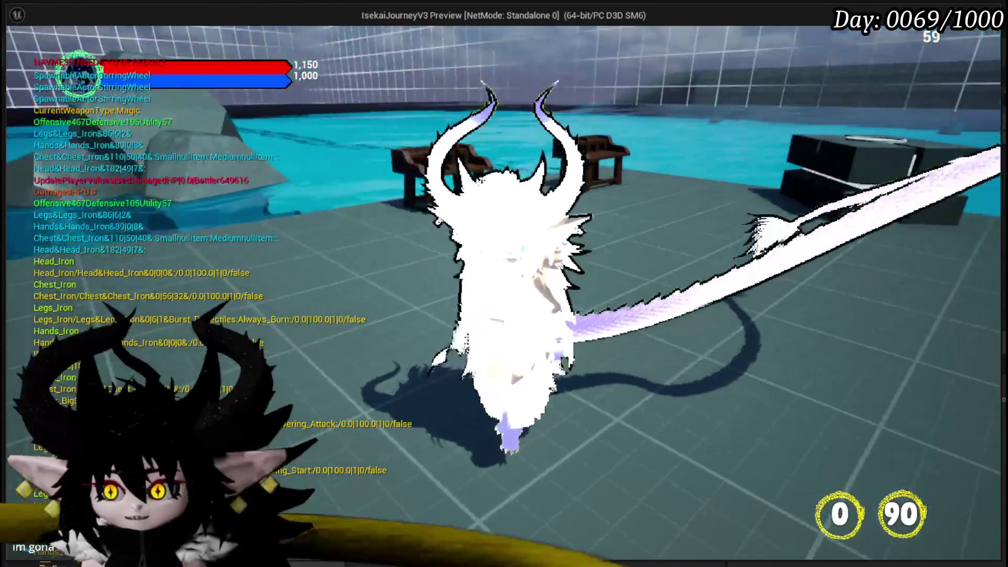
key(w)
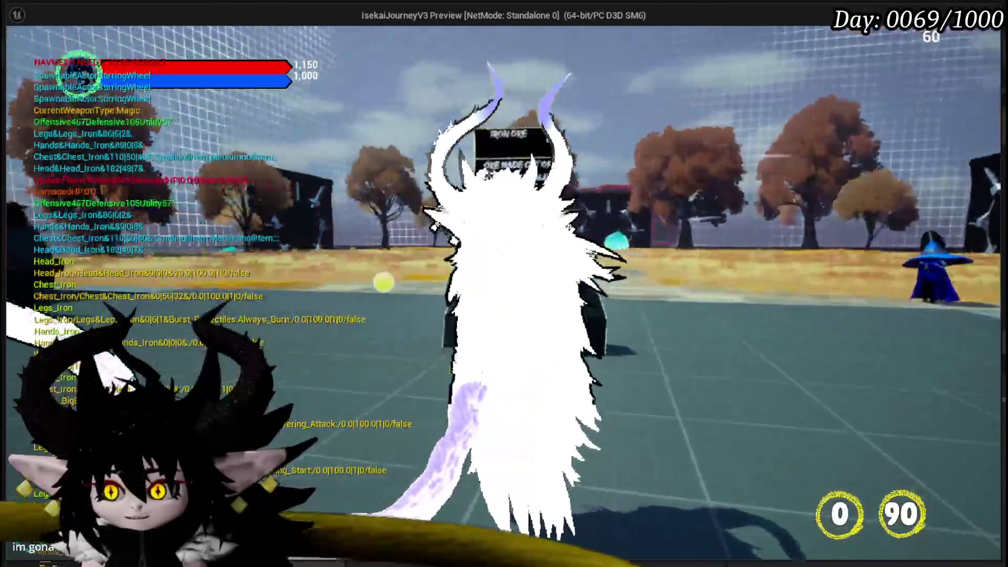
key(w)
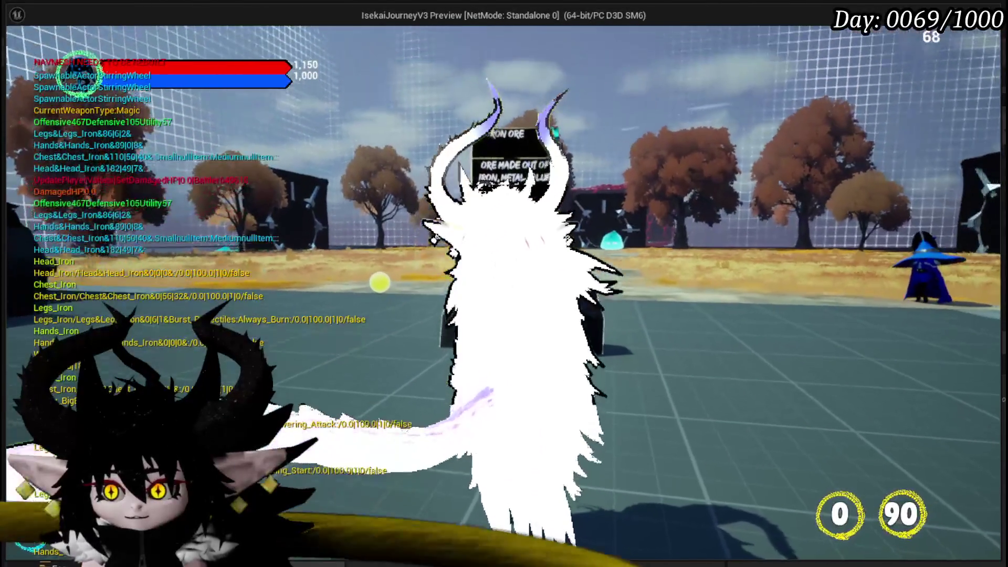
key(w)
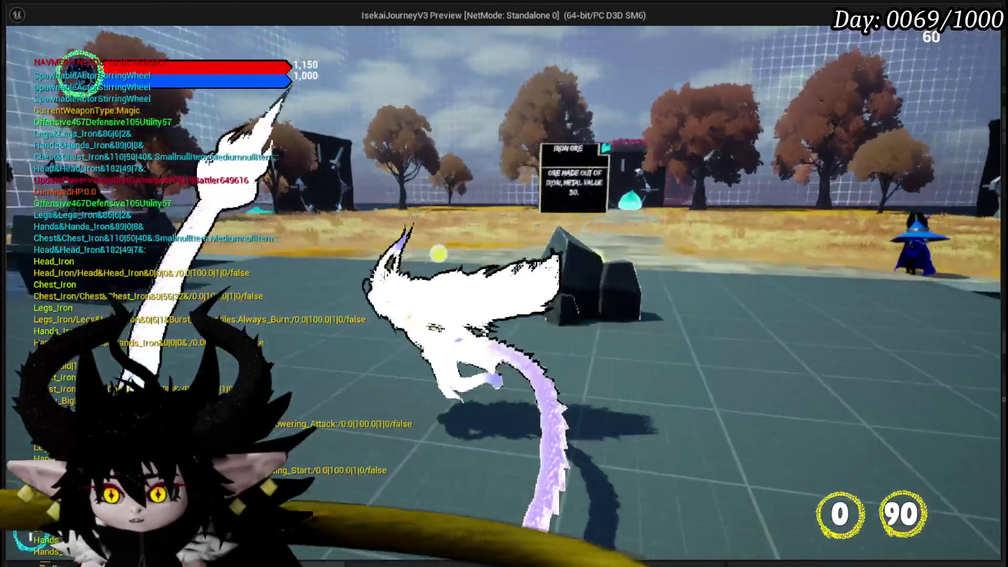
key(e)
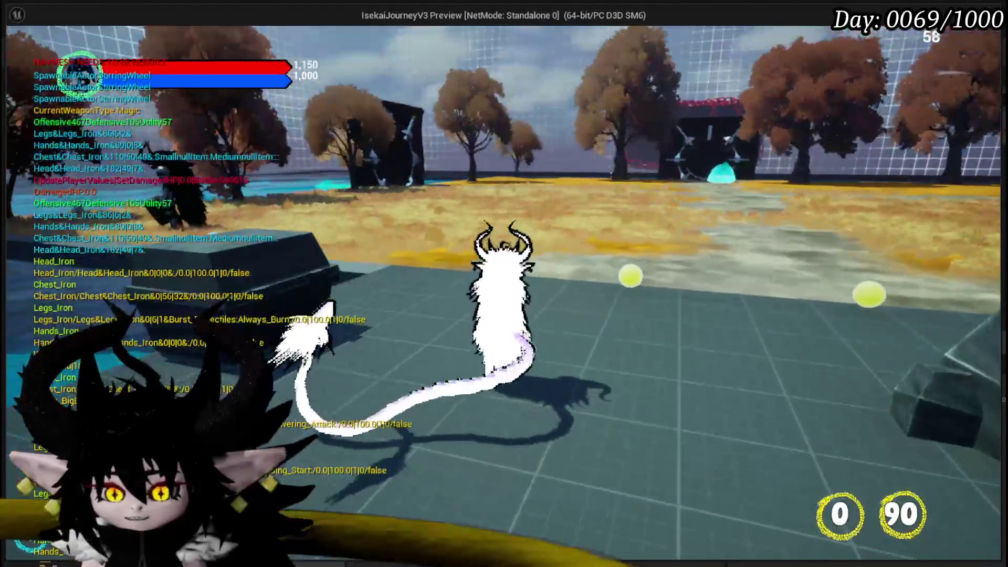
key(Escape)
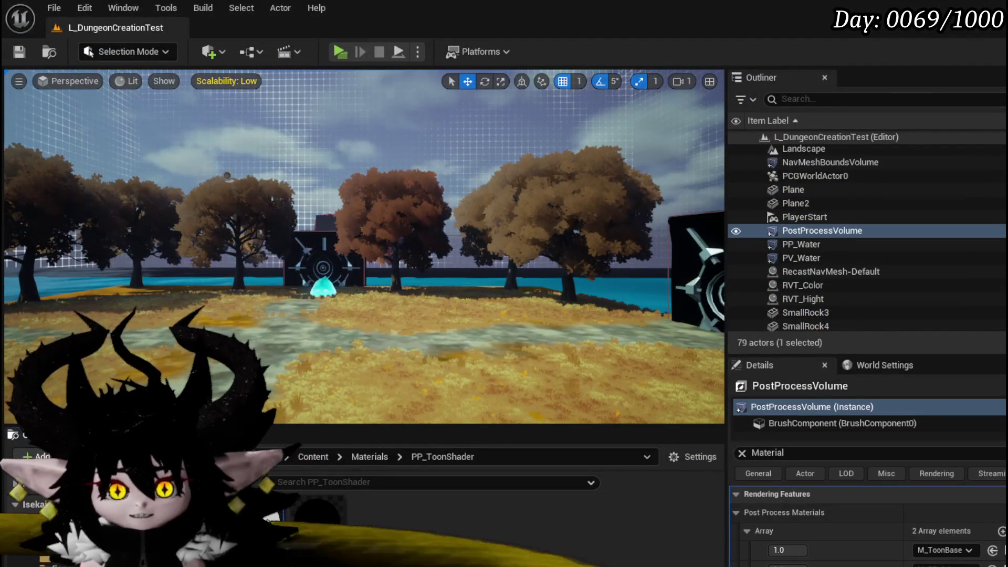
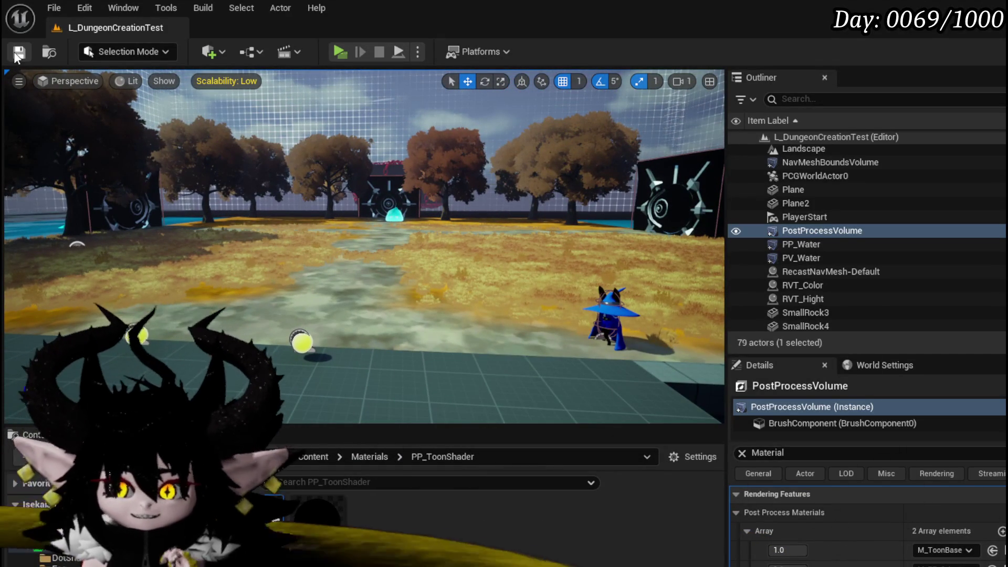
- Save the dungeon level and open M_ToonBase from the Content Browser in the Material Editor
click(18, 53)
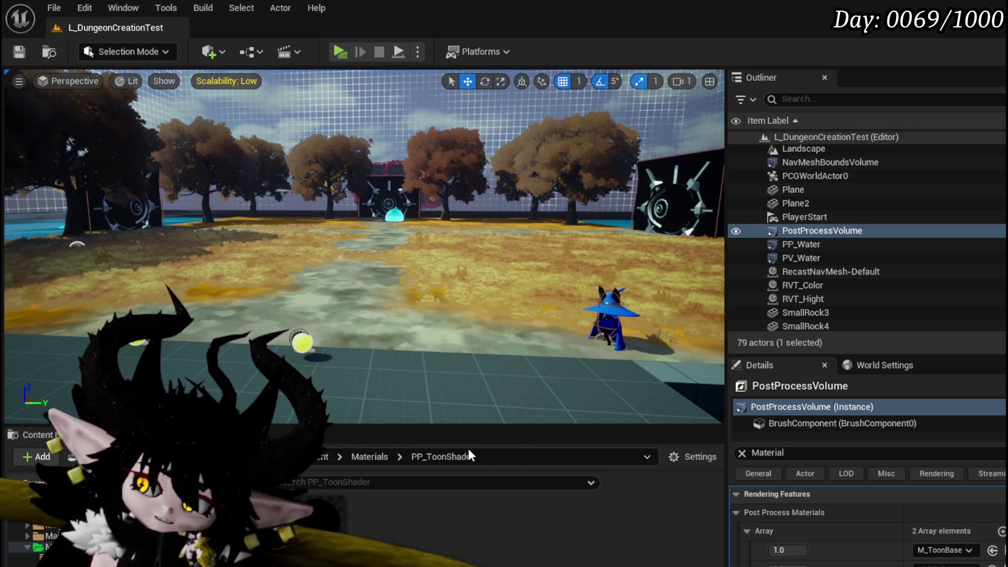
double_click(323, 518)
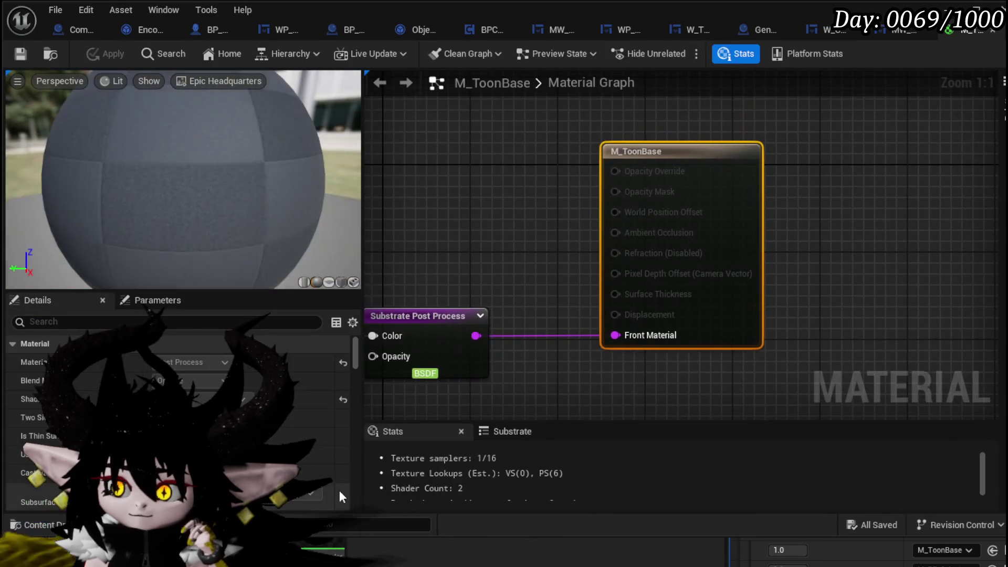
- Locate the 0.8 and 0.7 threshold constants and nudge them slightly left beside the Custom node
scroll(499, 325, down, 5)
mouse_move(540, 248)
mouse_down()
mouse_move(533, 222)
mouse_move(608, 221)
mouse_move(739, 187)
mouse_move(842, 215)
mouse_up()
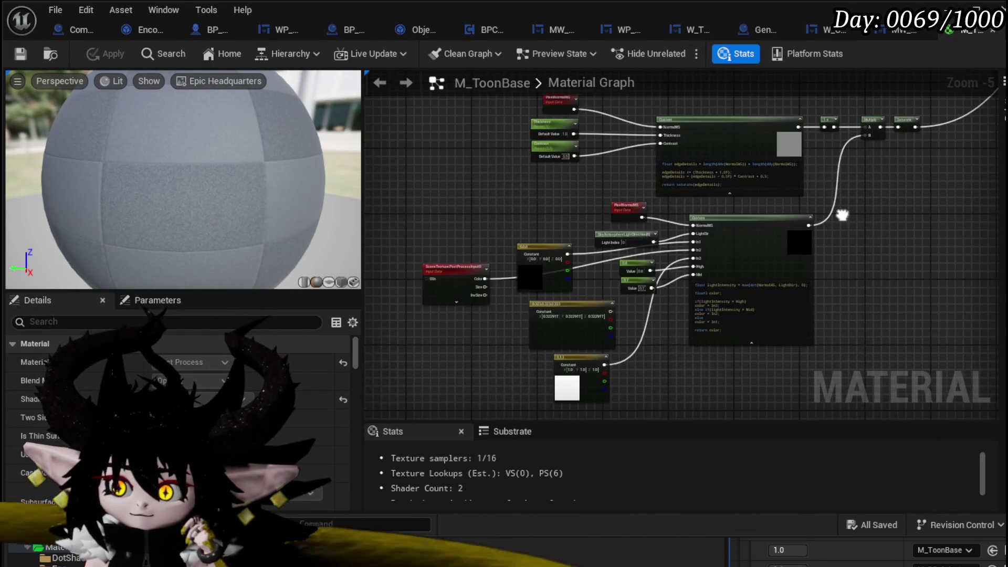
scroll(798, 225, up, 3)
mouse_move(626, 354)
mouse_down()
mouse_move(654, 230)
mouse_move(654, 278)
mouse_up()
mouse_move(537, 247)
mouse_down()
mouse_move(605, 175)
mouse_move(569, 179)
mouse_move(588, 182)
mouse_up()
mouse_move(503, 215)
mouse_down()
mouse_move(603, 214)
mouse_move(552, 198)
mouse_move(547, 165)
mouse_up()
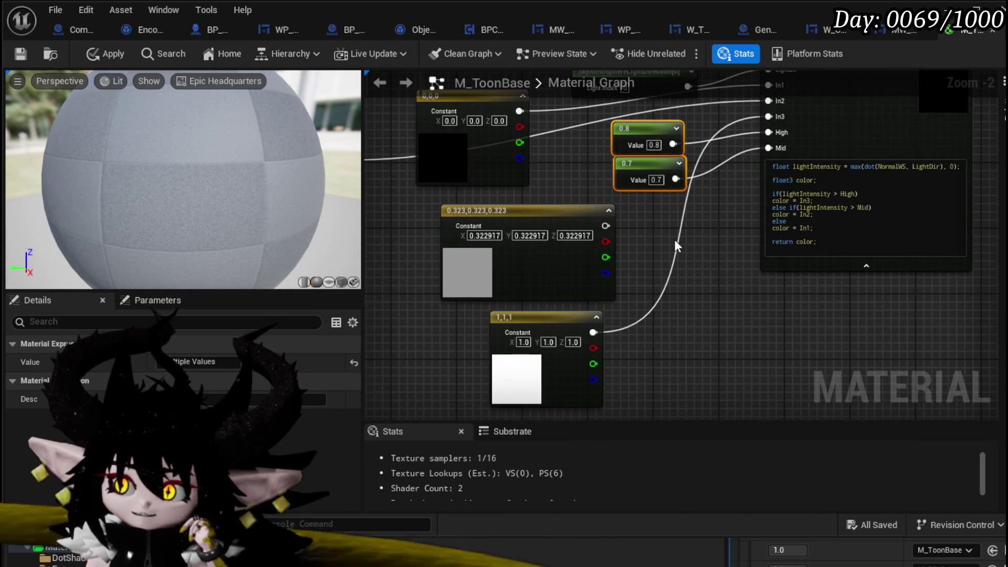
mouse_move(637, 222)
mouse_down()
mouse_move(501, 318)
mouse_move(542, 393)
mouse_up()
mouse_move(620, 184)
mouse_down()
mouse_move(477, 331)
mouse_move(767, 357)
mouse_move(805, 351)
mouse_move(638, 327)
mouse_move(616, 311)
mouse_move(630, 282)
mouse_move(634, 222)
mouse_up()
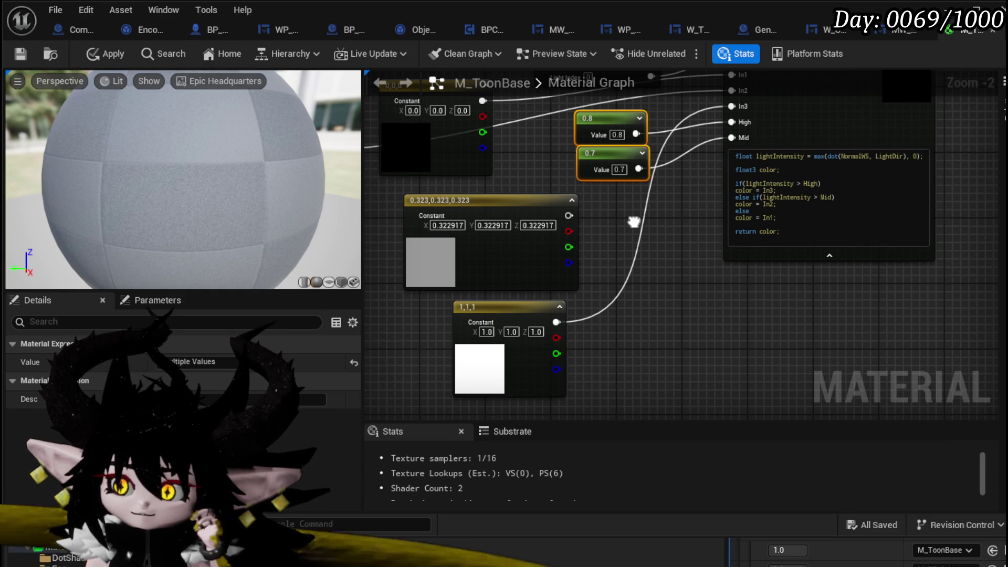
drag(634, 222, 639, 251)
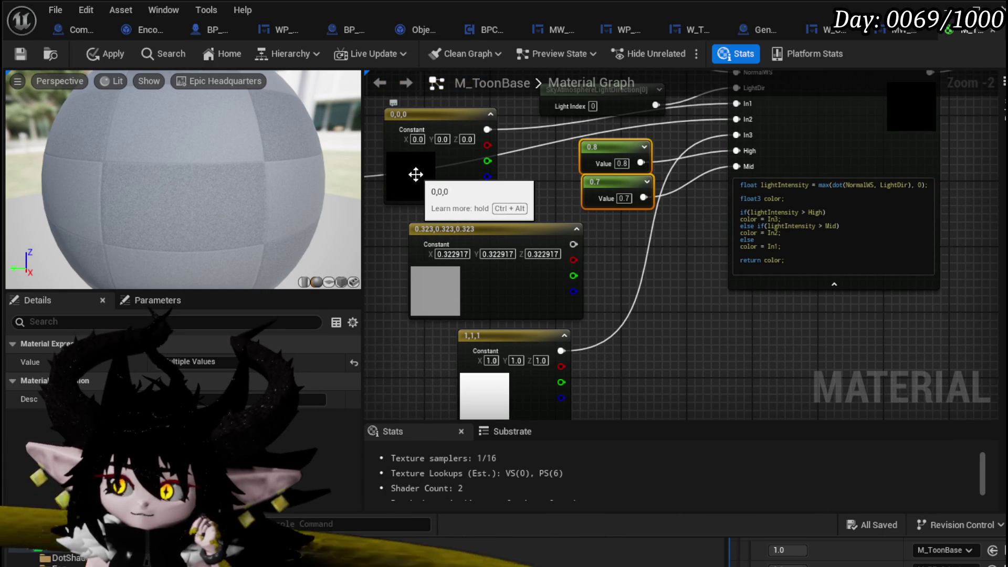
click(708, 328)
- Review the Lerp, SceneTexture and Multiply nodes, then zoom until the Custom node fills the view
scroll(608, 316, down, 2)
mouse_move(608, 298)
mouse_down()
mouse_move(777, 208)
mouse_move(721, 338)
mouse_move(606, 364)
mouse_move(570, 356)
mouse_move(815, 167)
mouse_move(858, 193)
mouse_up()
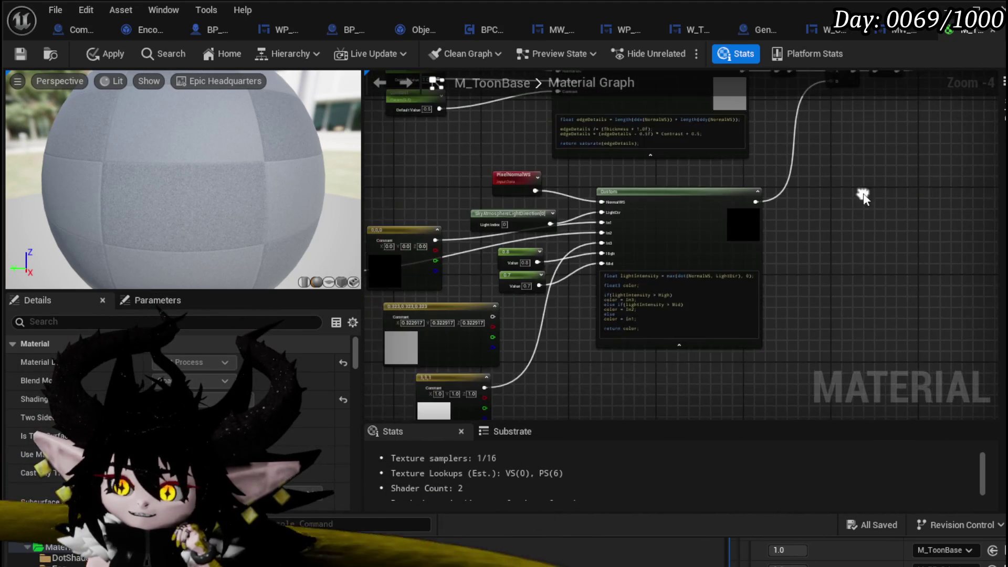
scroll(496, 333, up, 3)
mouse_move(582, 299)
mouse_down()
mouse_move(620, 276)
mouse_move(584, 333)
mouse_move(584, 246)
mouse_move(688, 314)
mouse_move(688, 334)
mouse_up()
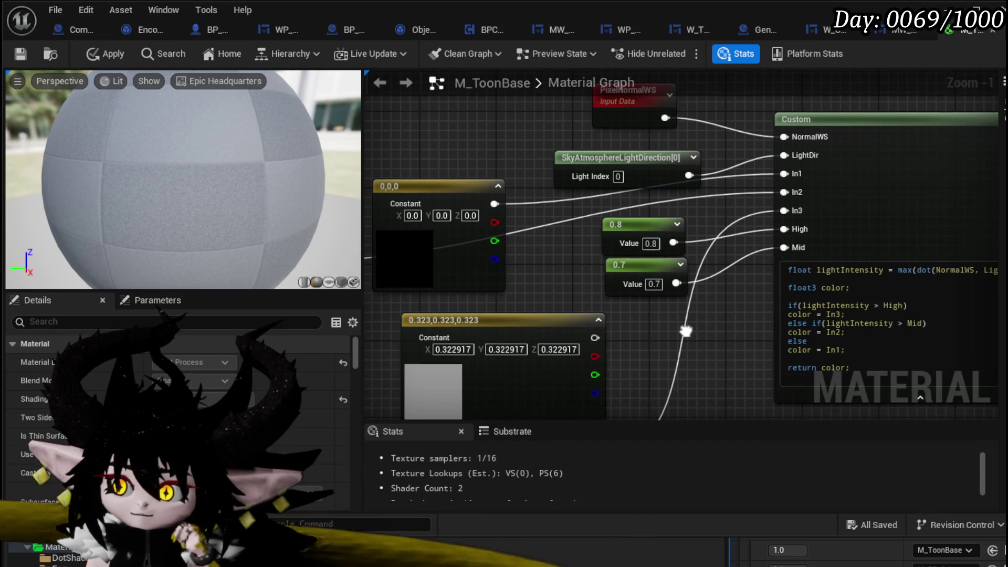
mouse_move(688, 334)
mouse_down()
mouse_move(678, 364)
mouse_move(674, 327)
mouse_move(804, 164)
mouse_move(666, 332)
mouse_up()
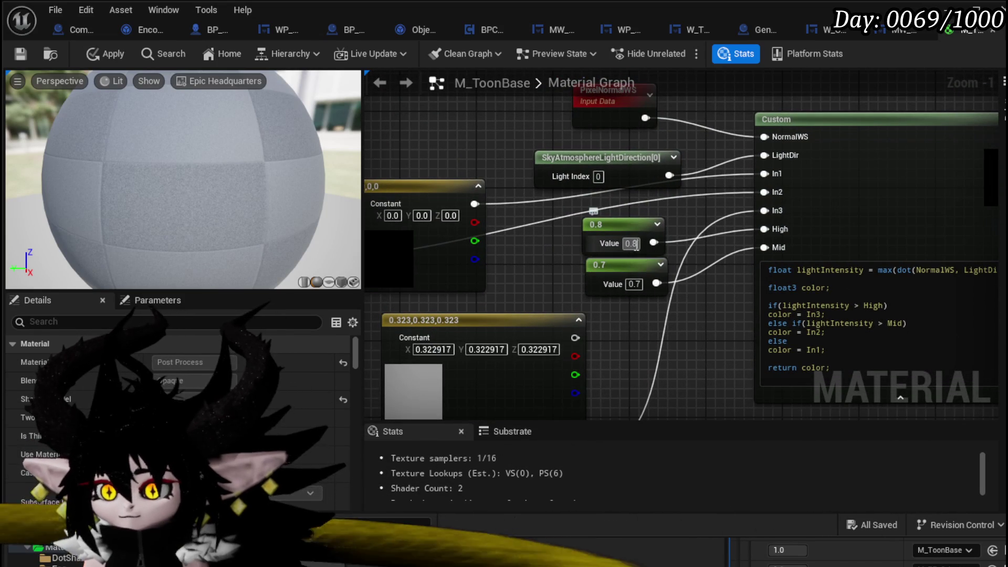
- Change the 0.8 threshold constant to 0.4, then apply and save M_ToonBase
text(0.4)
key(Return)
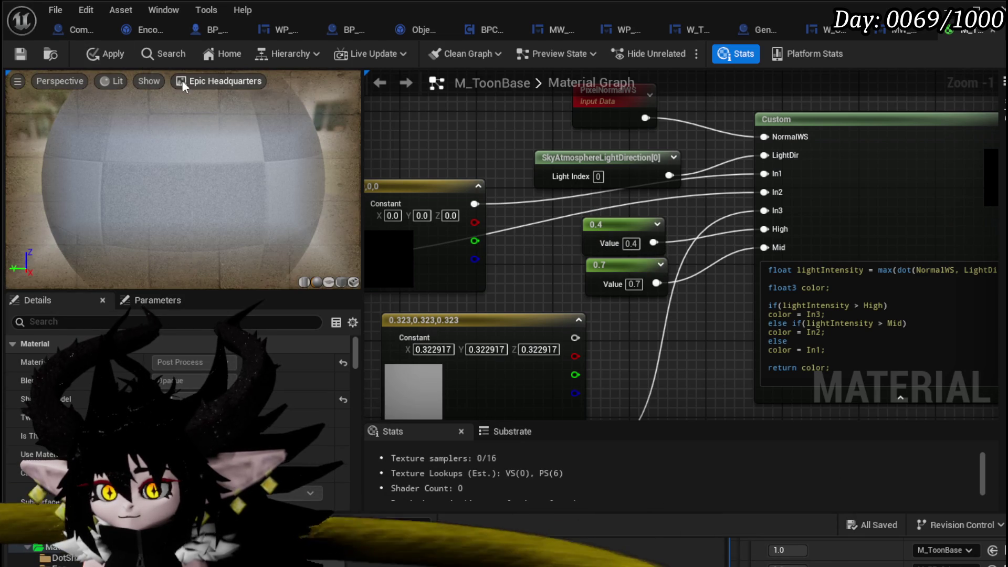
click(102, 54)
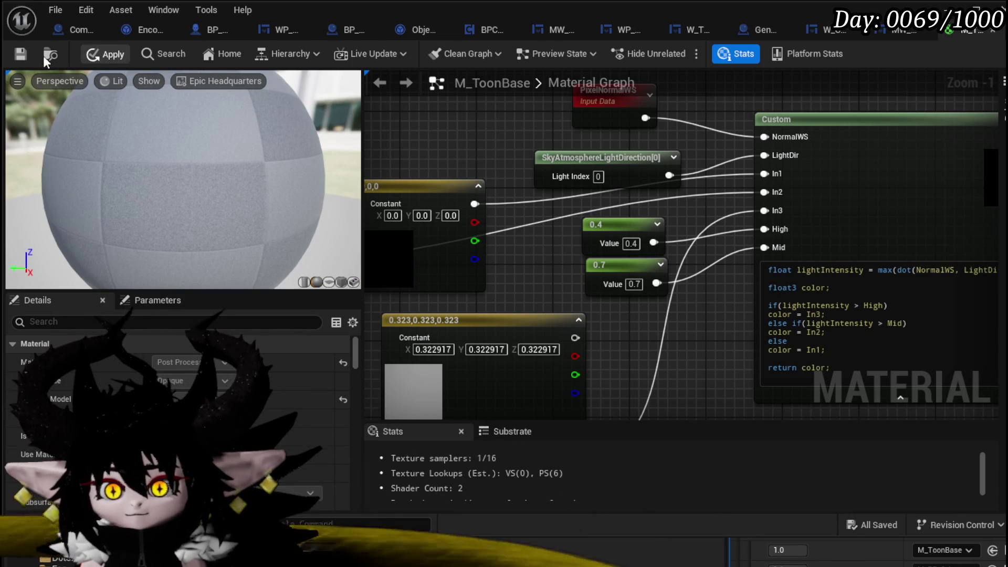
click(21, 49)
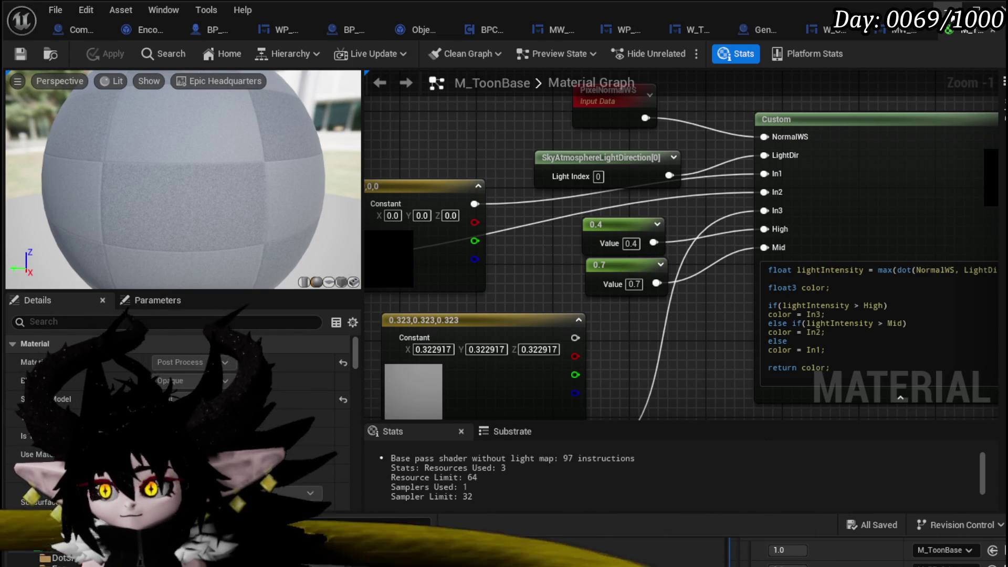
- Run a brief play preview from the level editor to check the new toon look
click(822, 557)
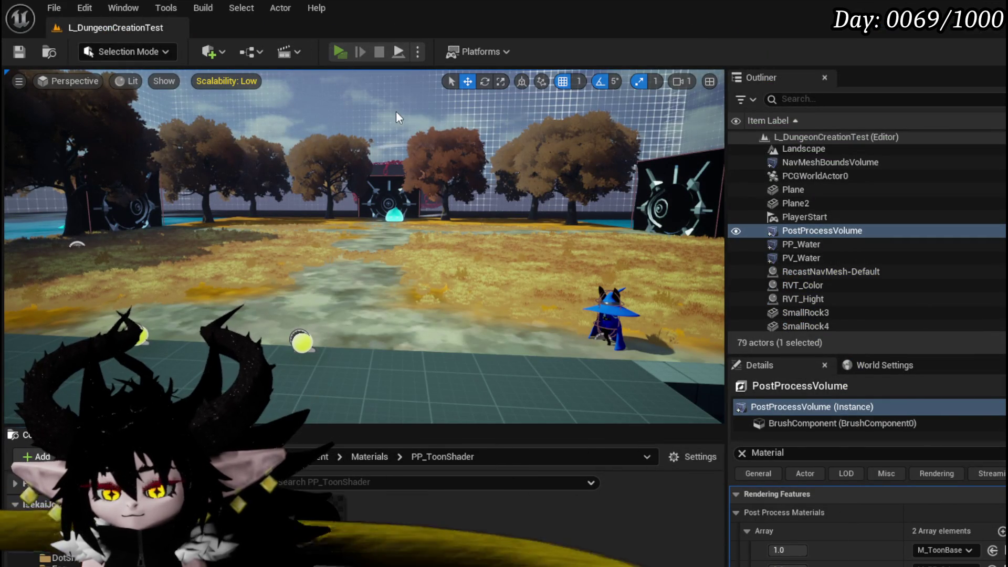
key(alt+p)
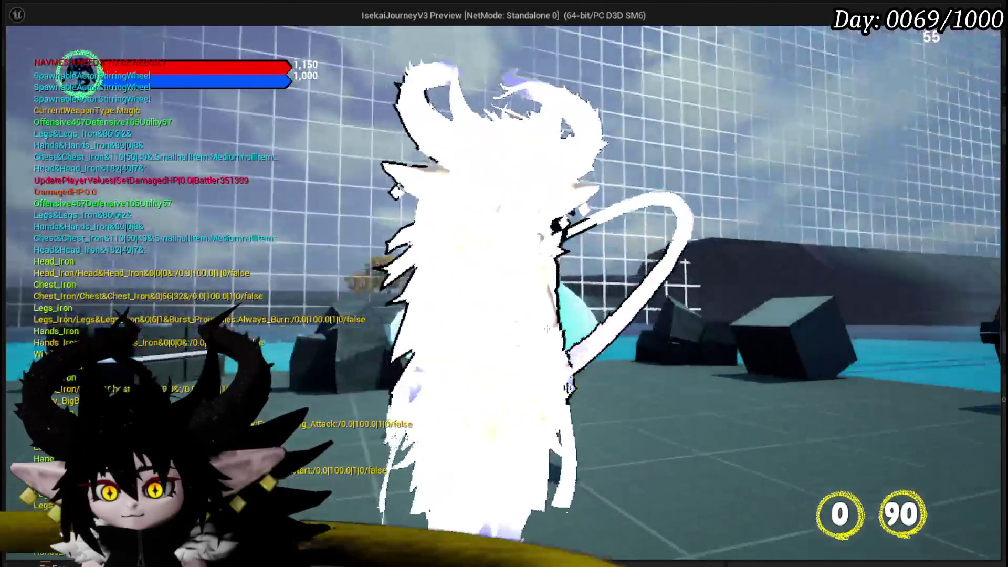
key(Escape)
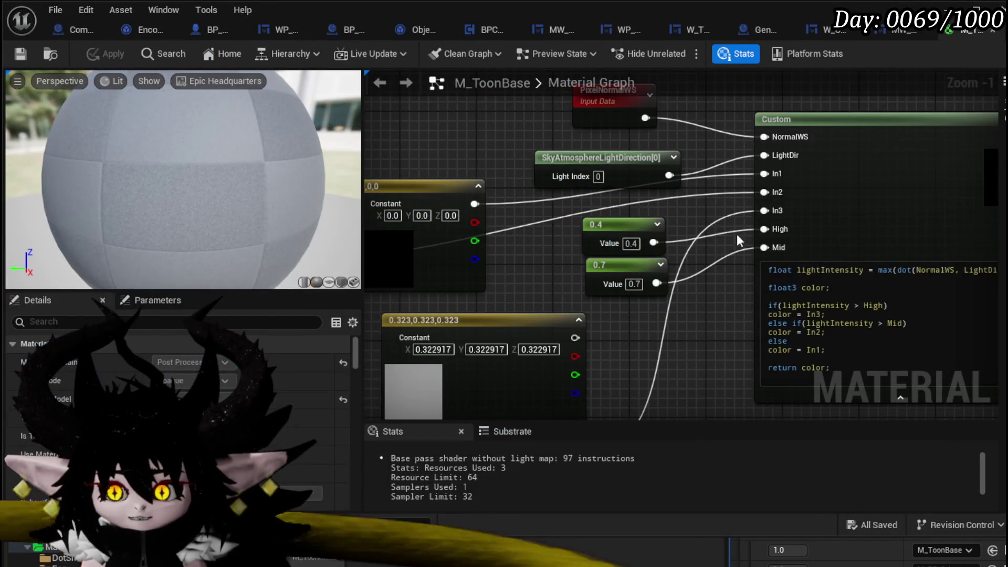
- Try thresholds 0.7 and 0.9, return the first to 0.8, then apply and save
mouse_move(556, 284)
mouse_down()
mouse_move(549, 182)
mouse_move(477, 267)
mouse_move(622, 266)
mouse_up()
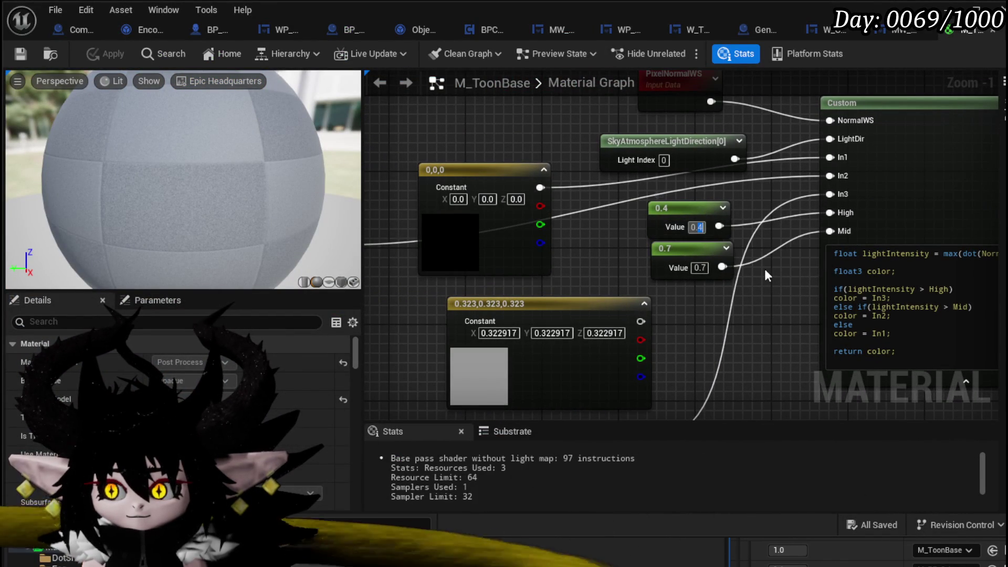
text(0.7)
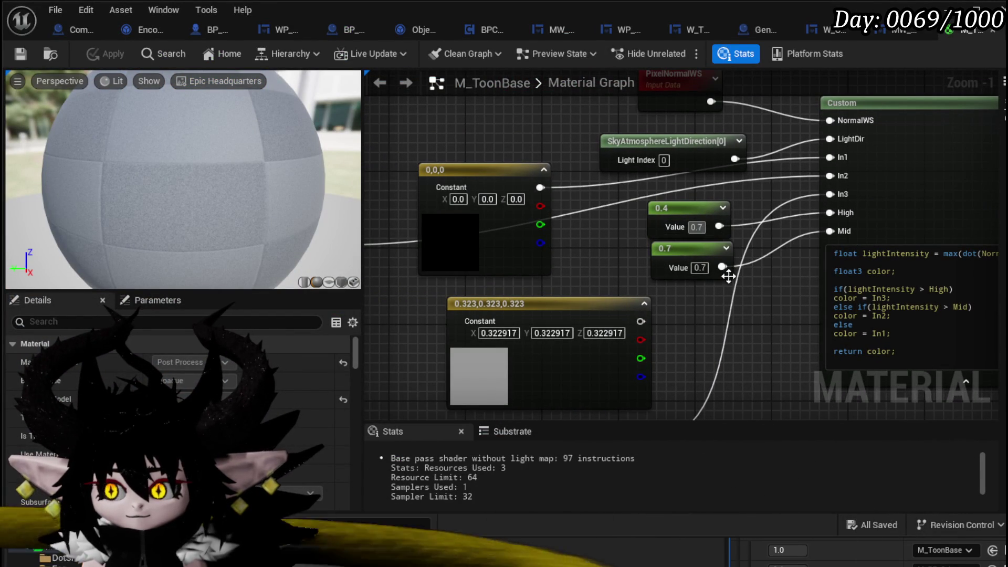
key(Return)
click(702, 268)
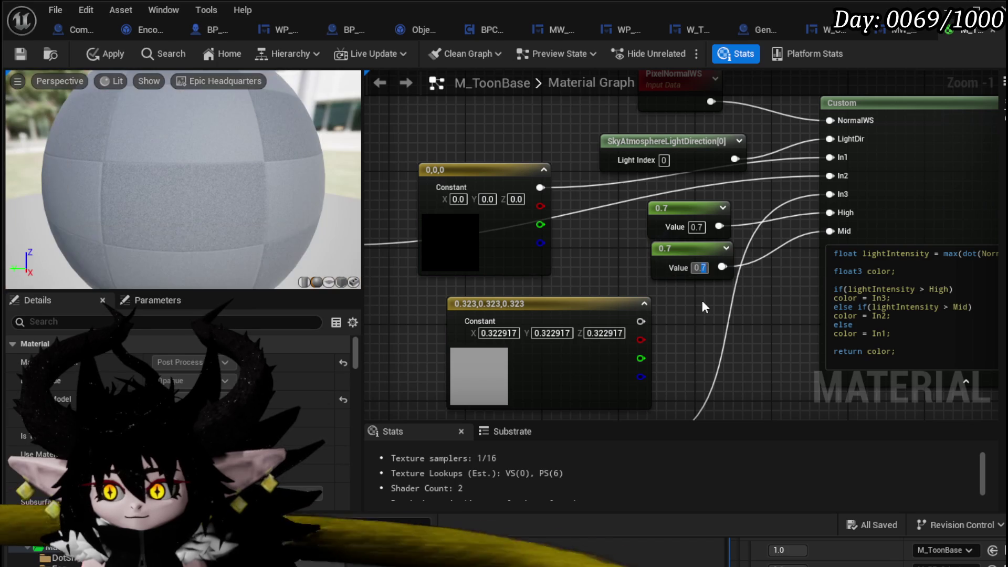
text(0.9)
key(Return)
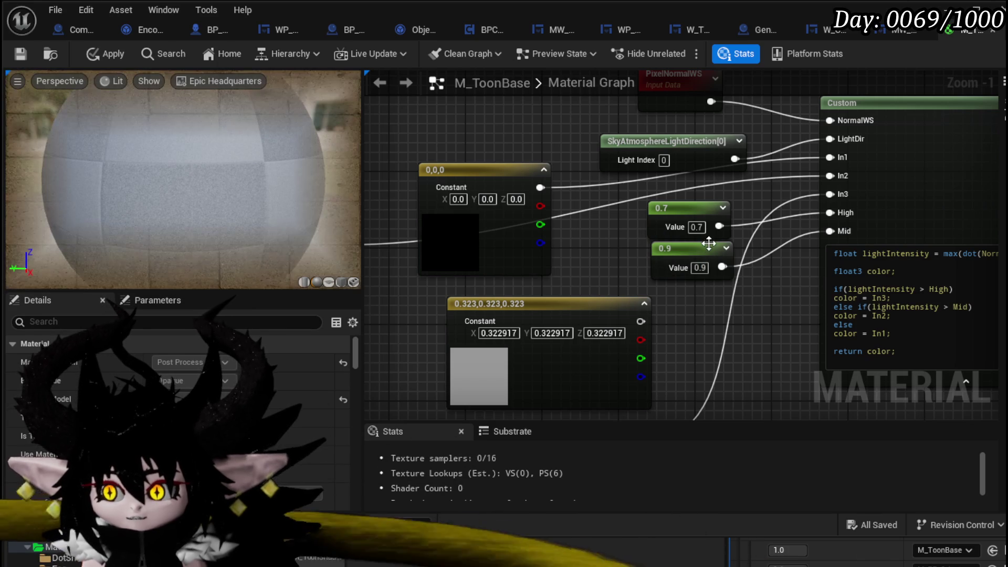
click(699, 227)
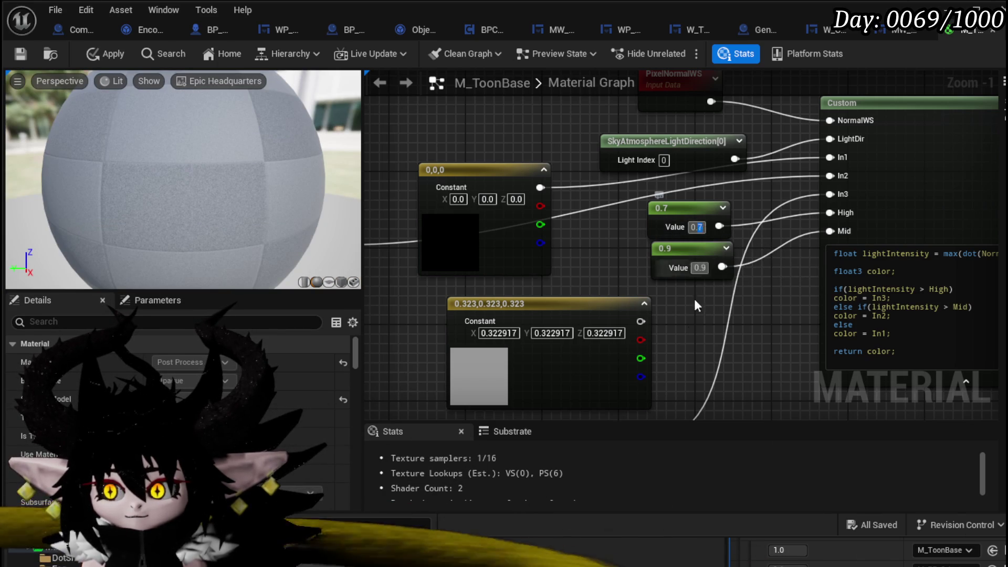
text(0.8)
key(Return)
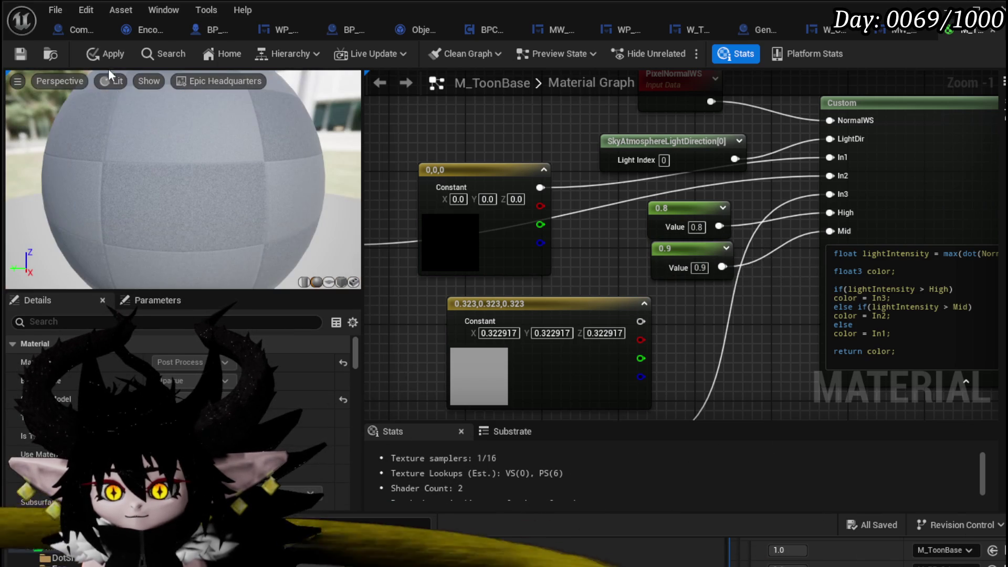
click(99, 52)
click(22, 53)
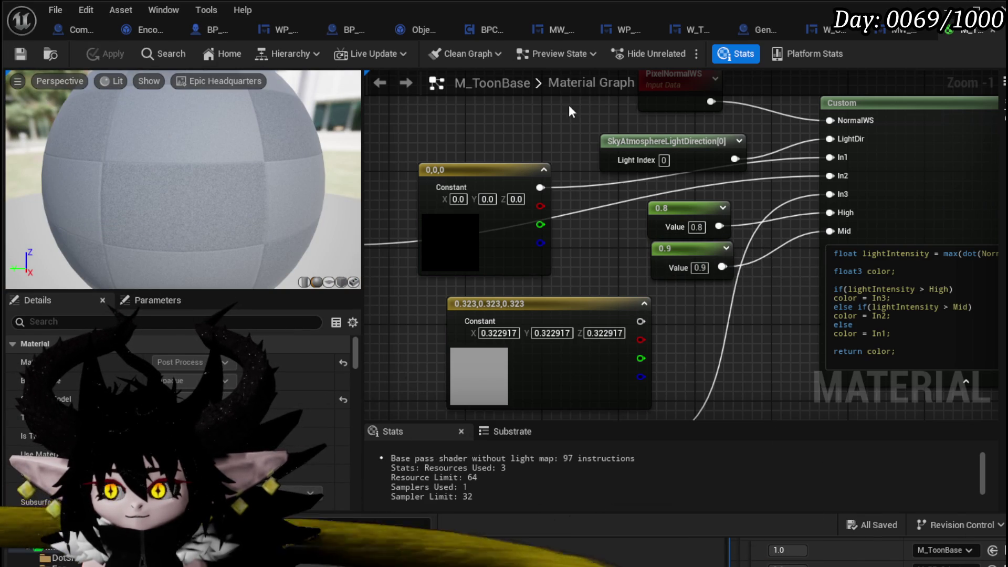
- Close the material editor, test the shading in a play preview, and save the level
click(993, 29)
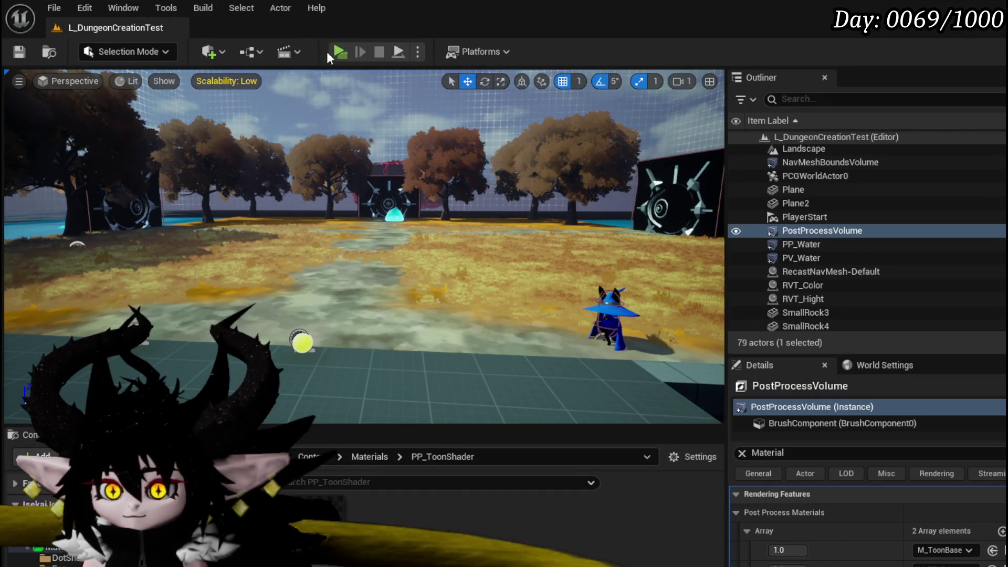
click(340, 52)
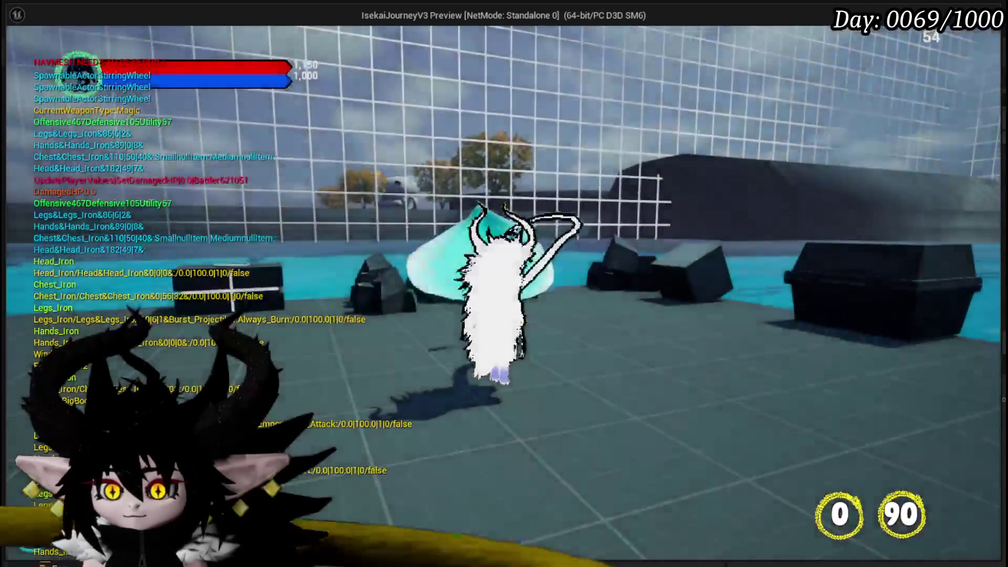
key(Escape)
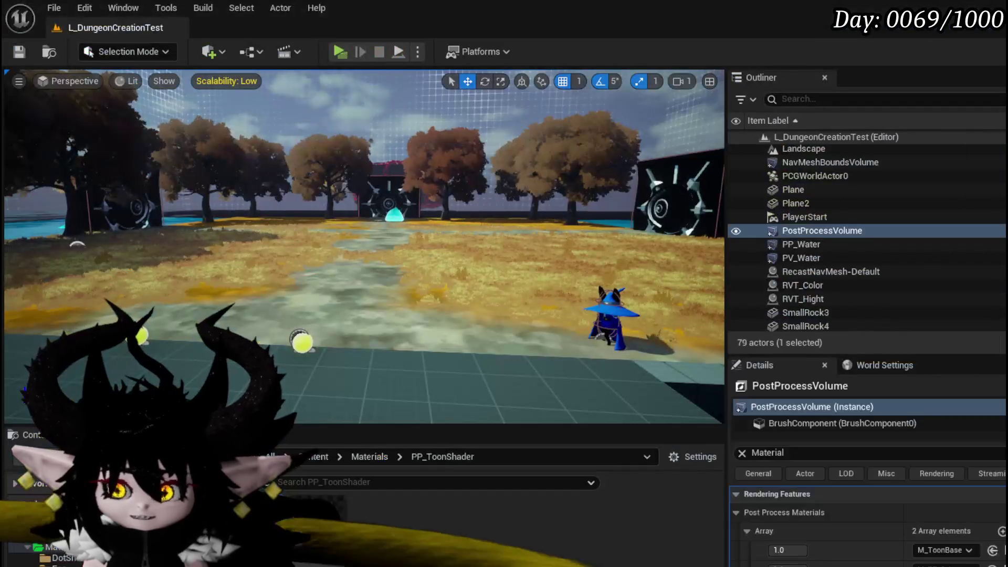
click(19, 52)
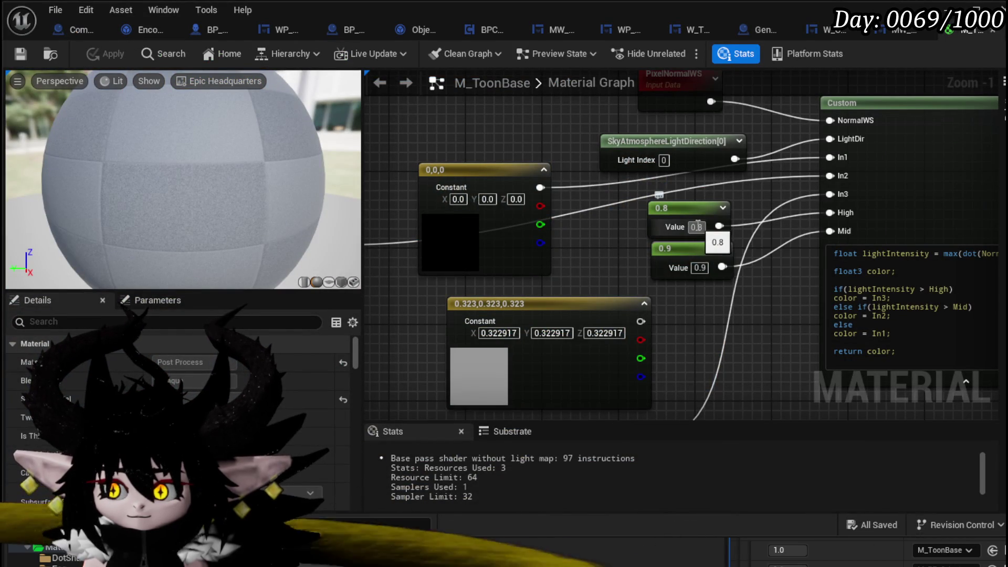
- Set the threshold to 0.999, save the material, and test it in play
click(701, 268)
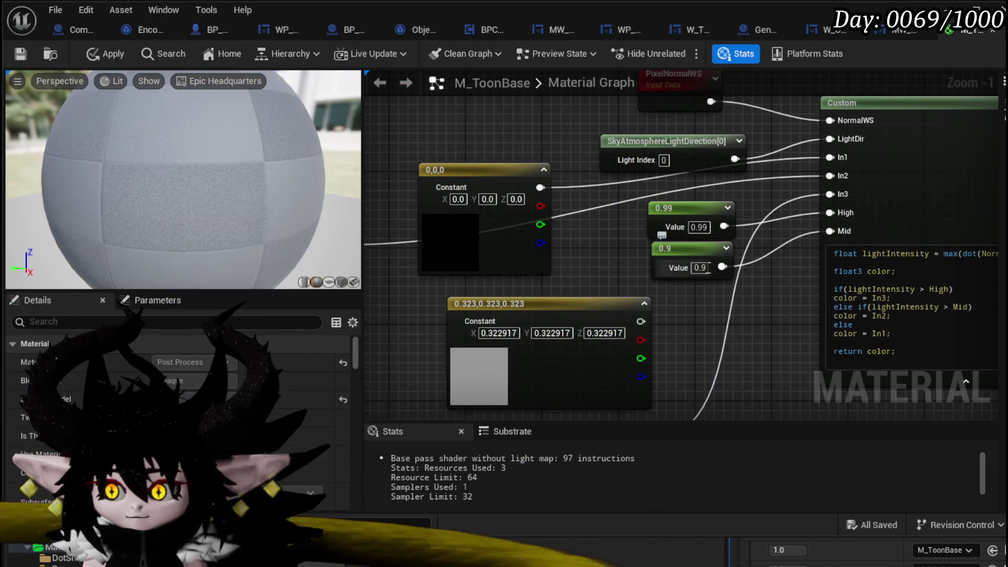
text(0.999)
key(Return)
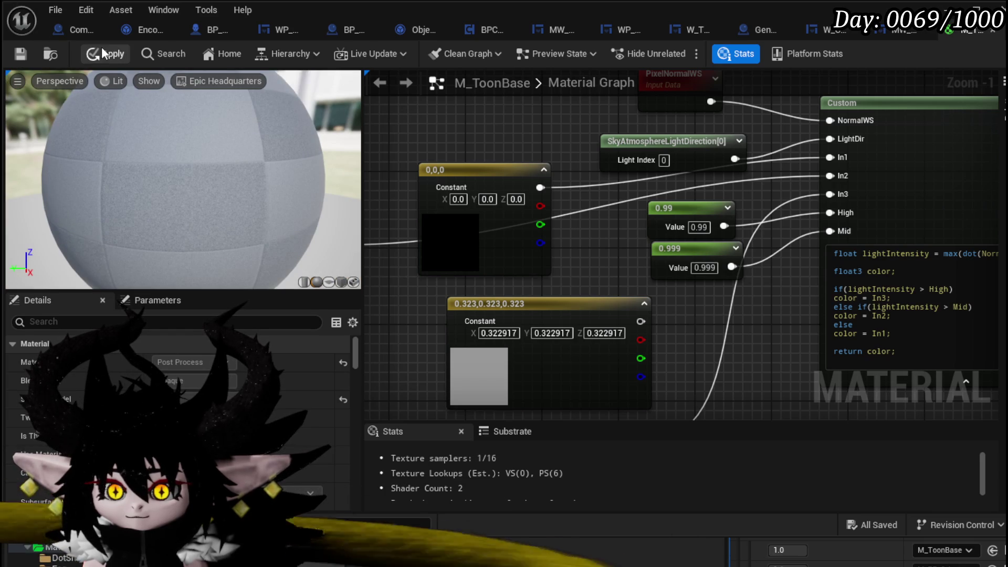
click(16, 53)
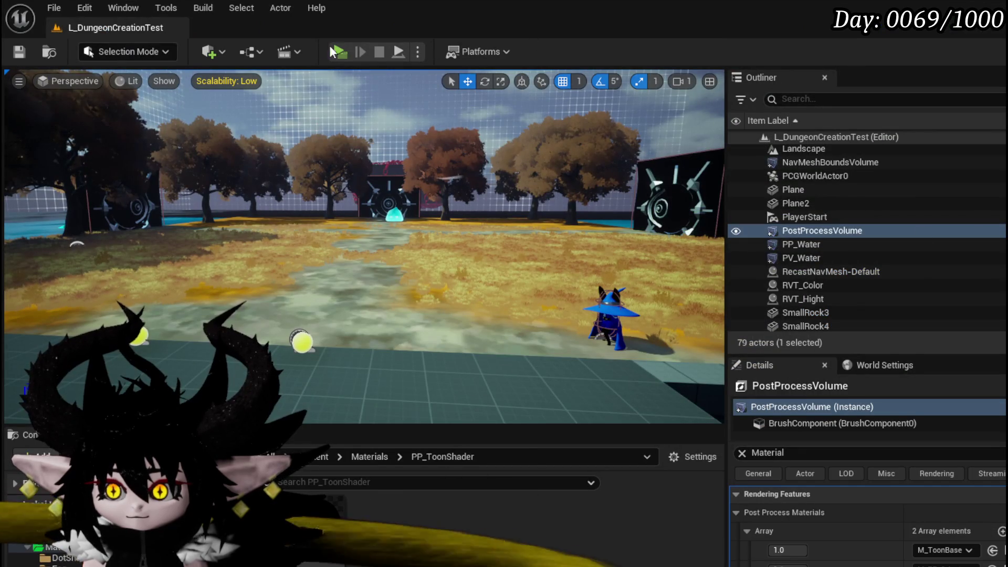
click(340, 51)
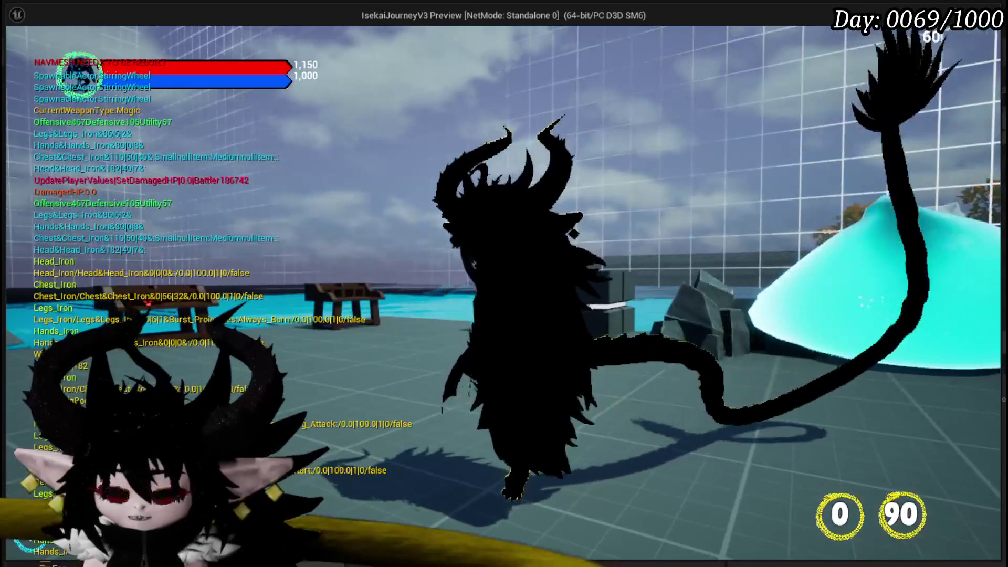
key(Escape)
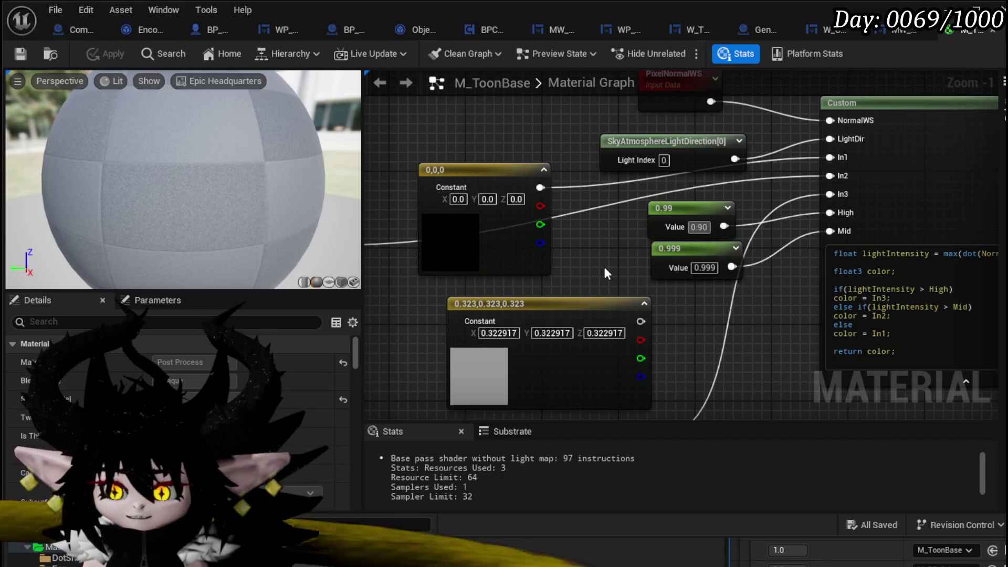
- Play-test the threshold at 0.9 and then 0.8, then change it to 0.89
key(Return)
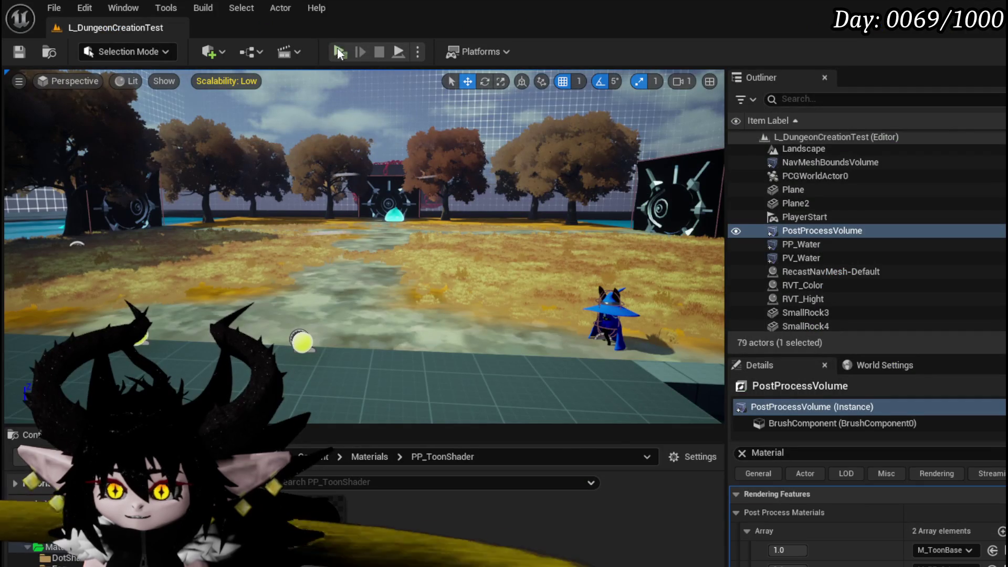
click(339, 51)
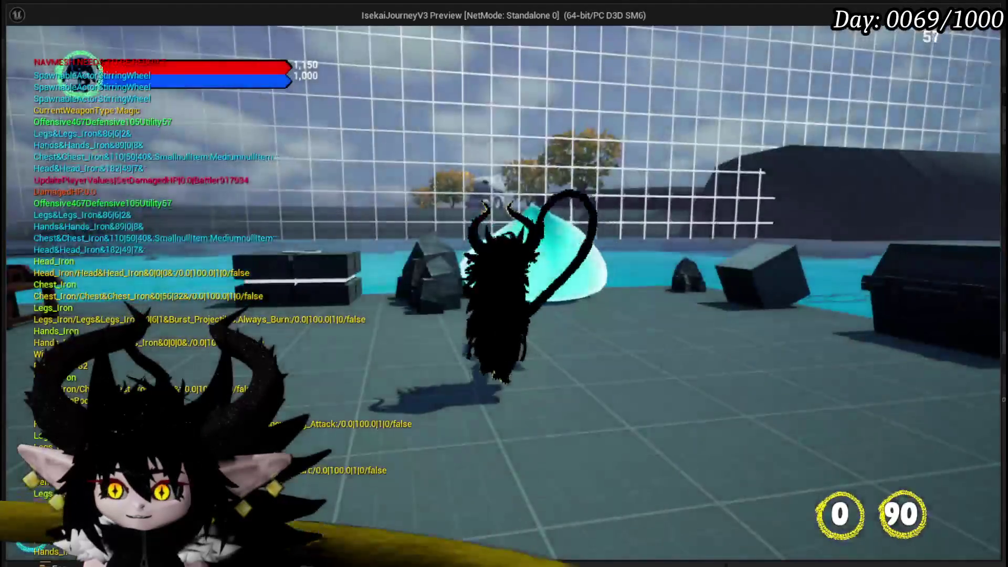
key(Escape)
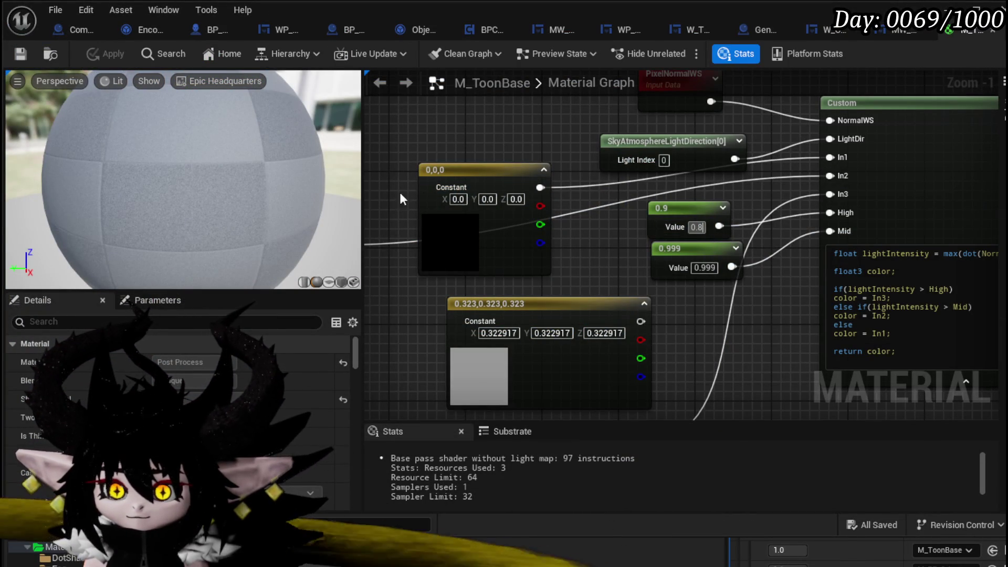
key(Return)
click(12, 58)
click(940, 8)
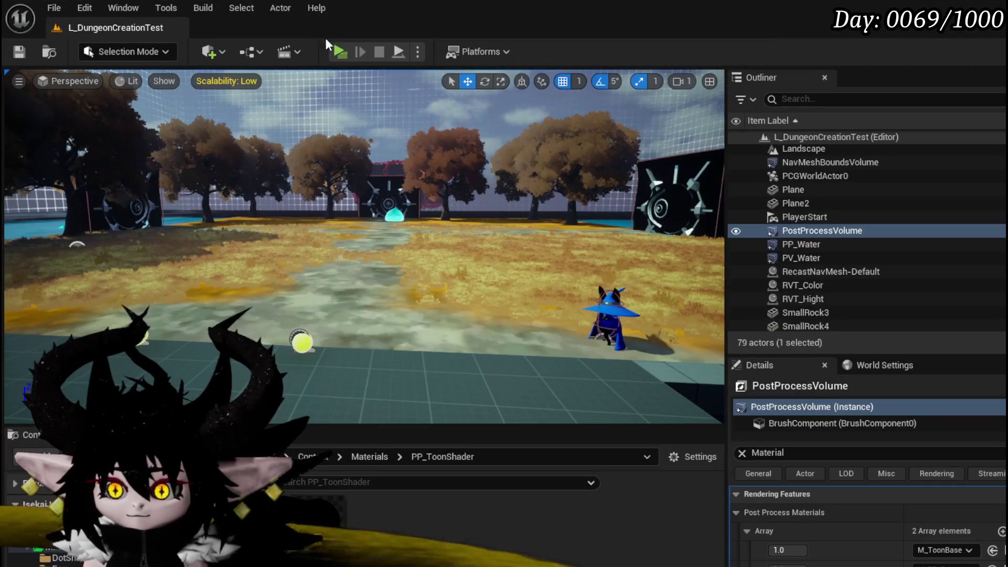
click(341, 51)
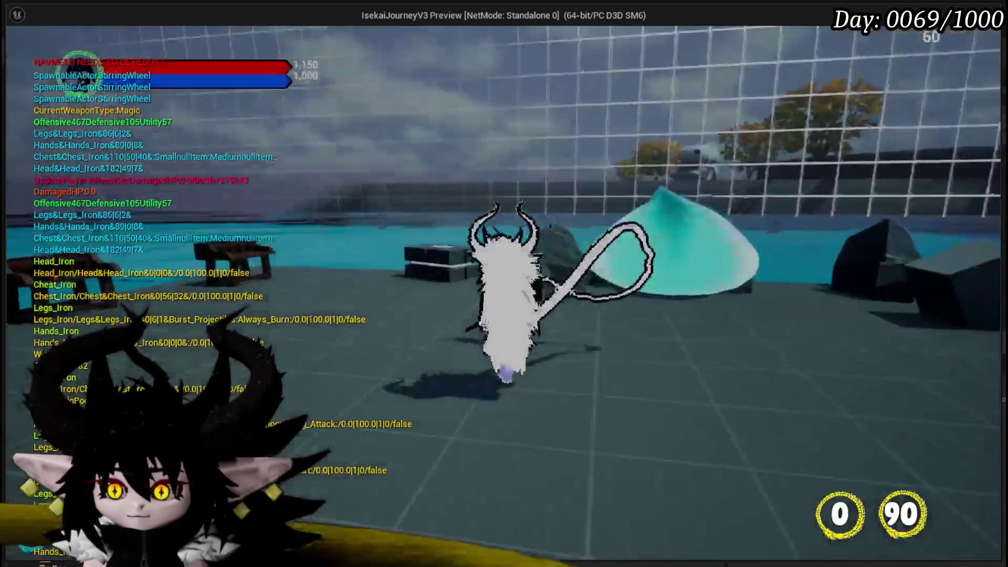
key(Escape)
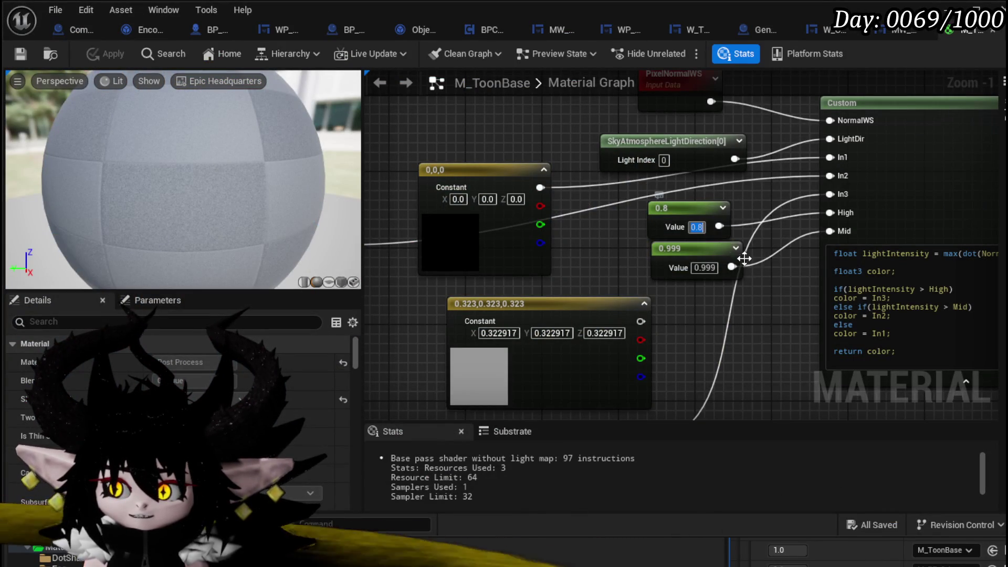
text(9)
key(Return)
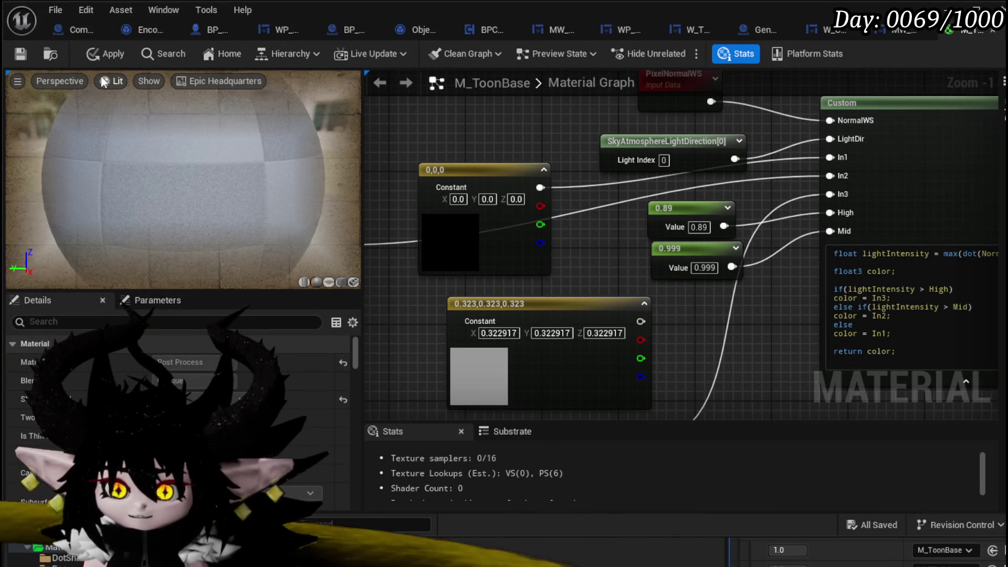
- Apply the 0.89 change and inspect the 0.323 constant feeding the Custom node
click(105, 54)
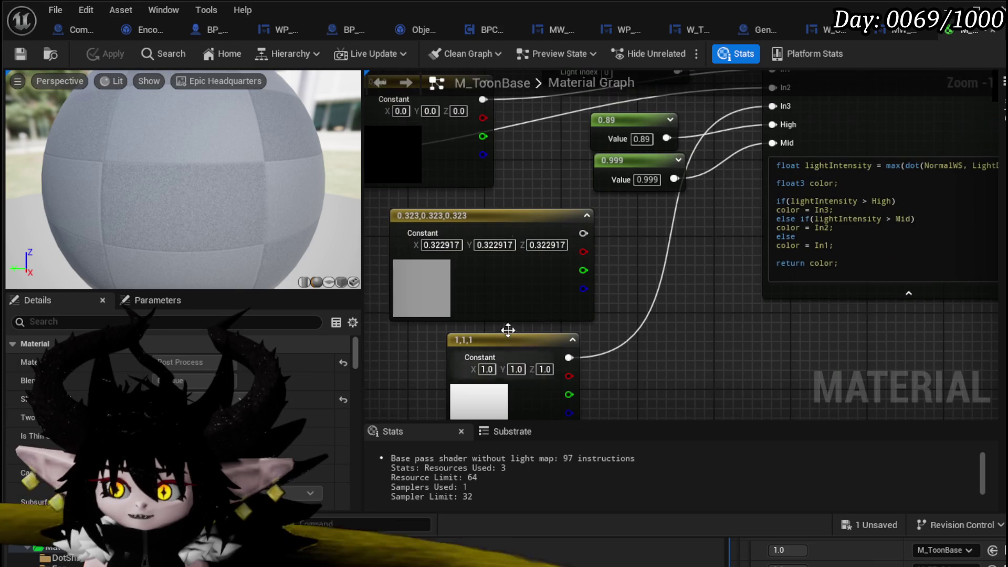
scroll(596, 258, down, 1)
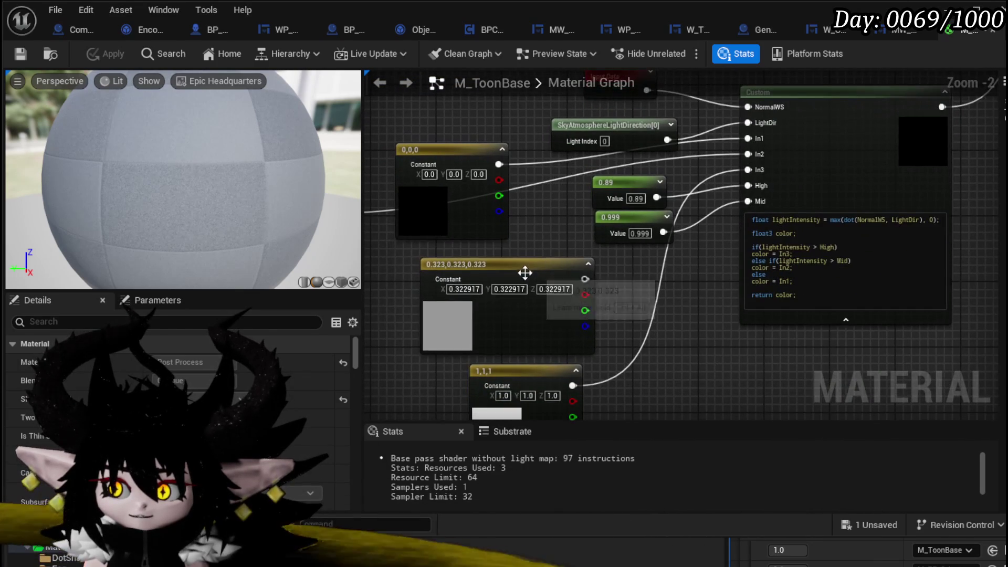
mouse_move(527, 270)
mouse_down()
mouse_move(452, 268)
mouse_move(486, 290)
mouse_up()
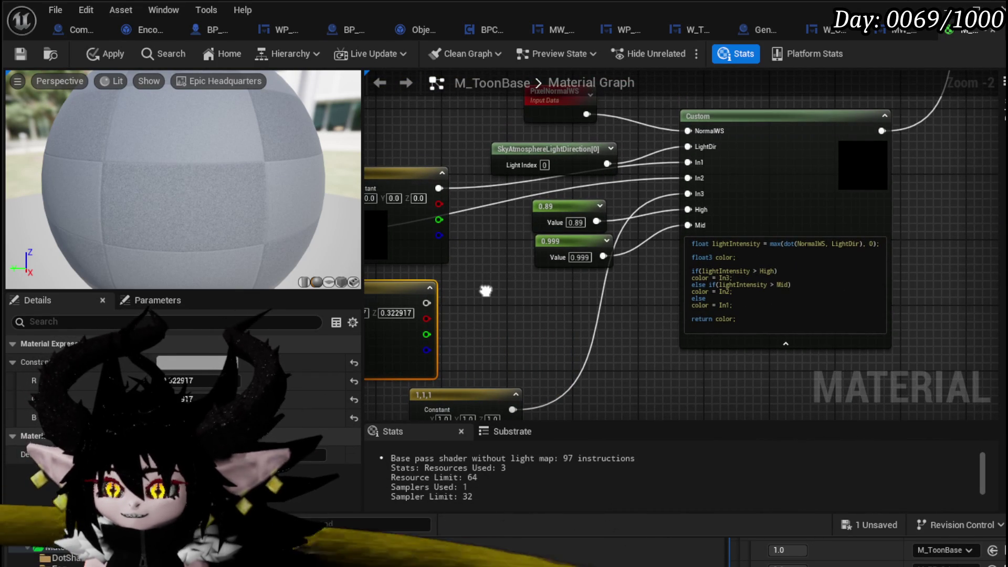
mouse_move(486, 290)
mouse_down()
mouse_move(529, 227)
mouse_move(532, 272)
mouse_move(562, 277)
mouse_up()
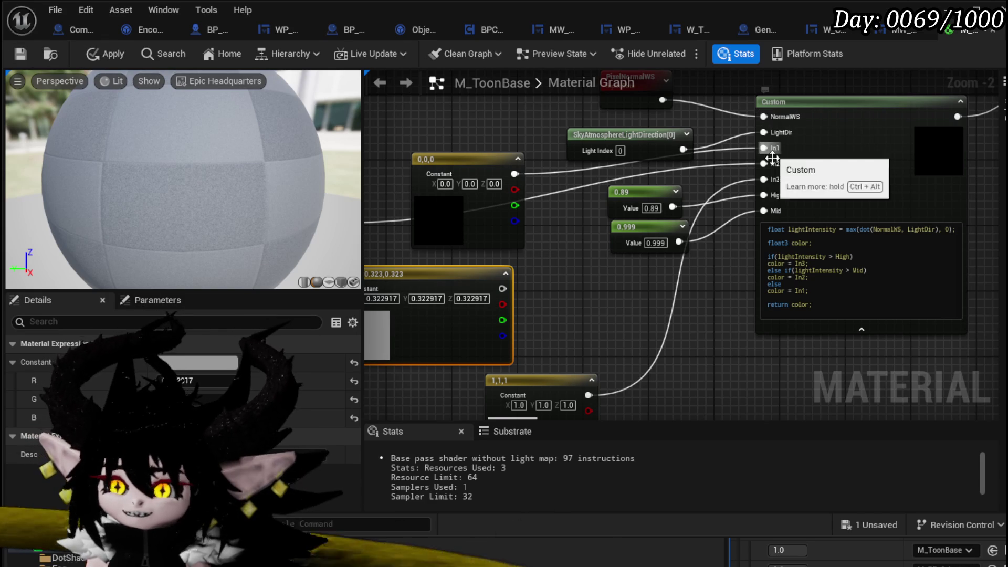
mouse_move(729, 269)
mouse_down()
mouse_move(711, 257)
mouse_move(754, 264)
mouse_up()
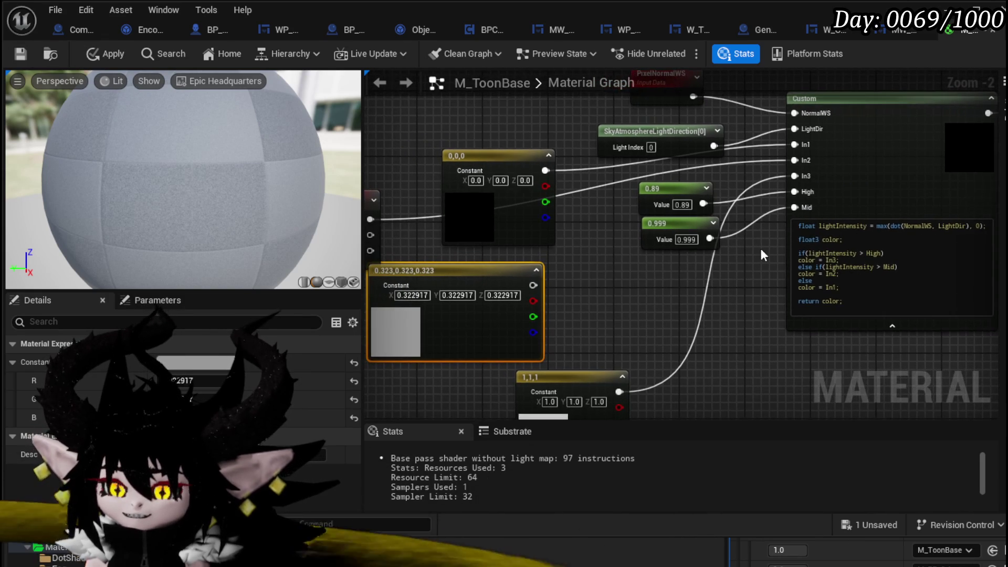
click(596, 244)
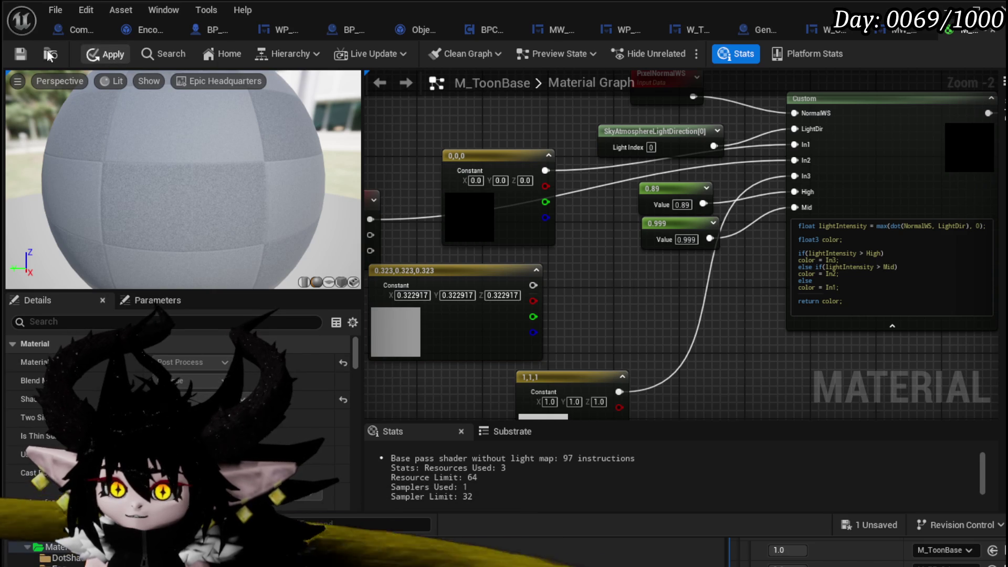
- Apply and save M_ToonBase, then run and stop a play test in the level editor
click(89, 56)
key(ctrl+s)
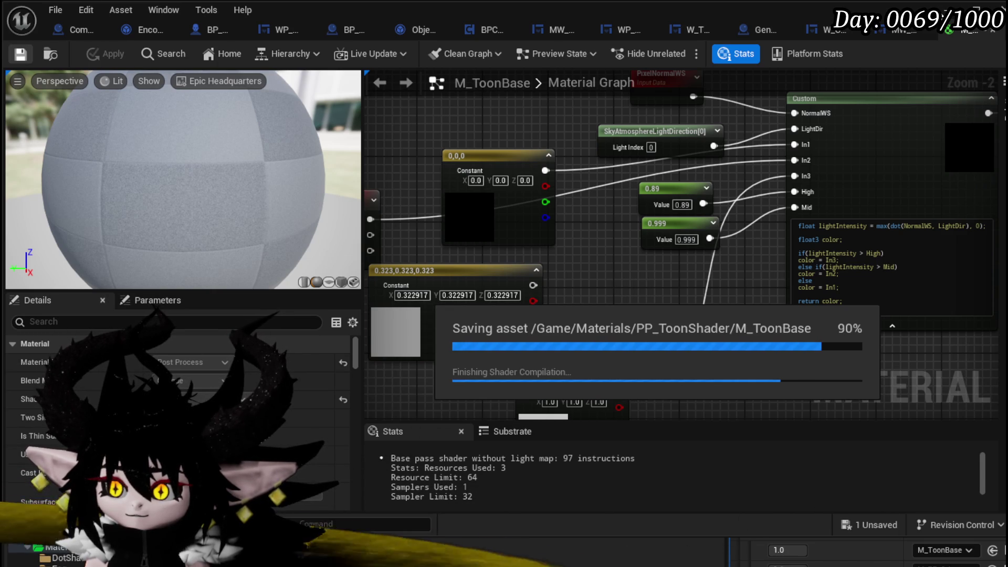
key(alt+Tab)
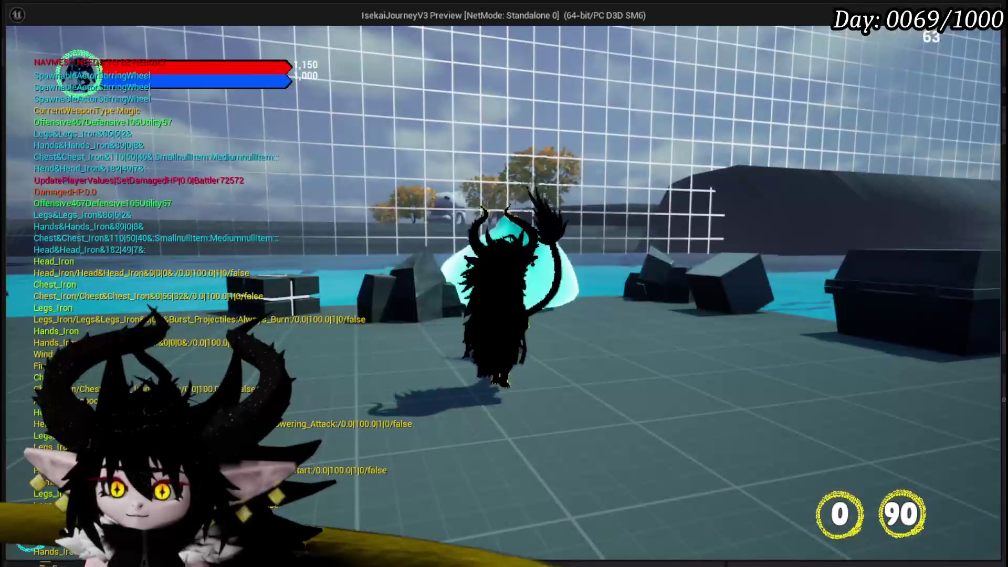
key(Escape)
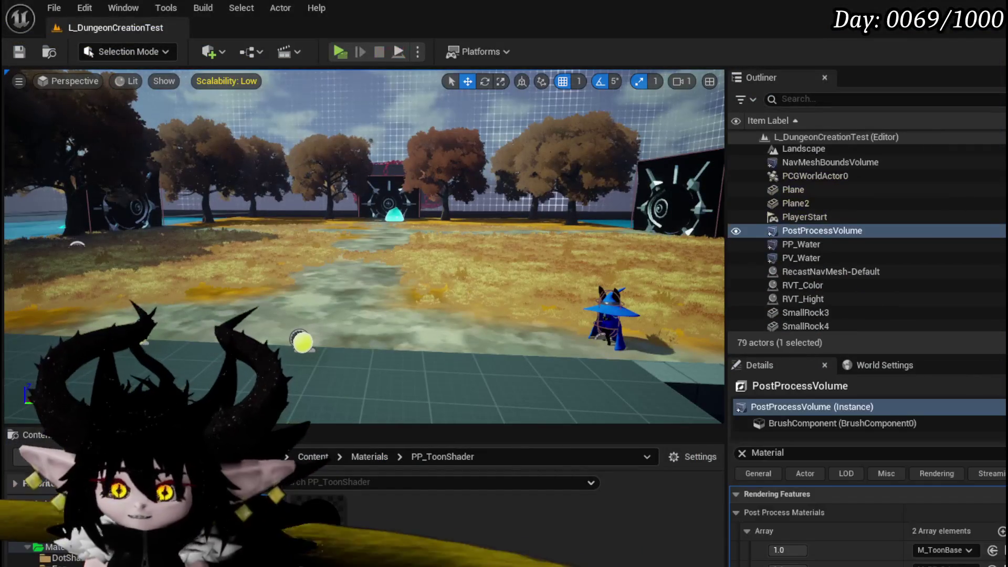
- Save L_DungeonCreationTest with the M_ToonBase weight at 0.0 and launch Play
click(26, 53)
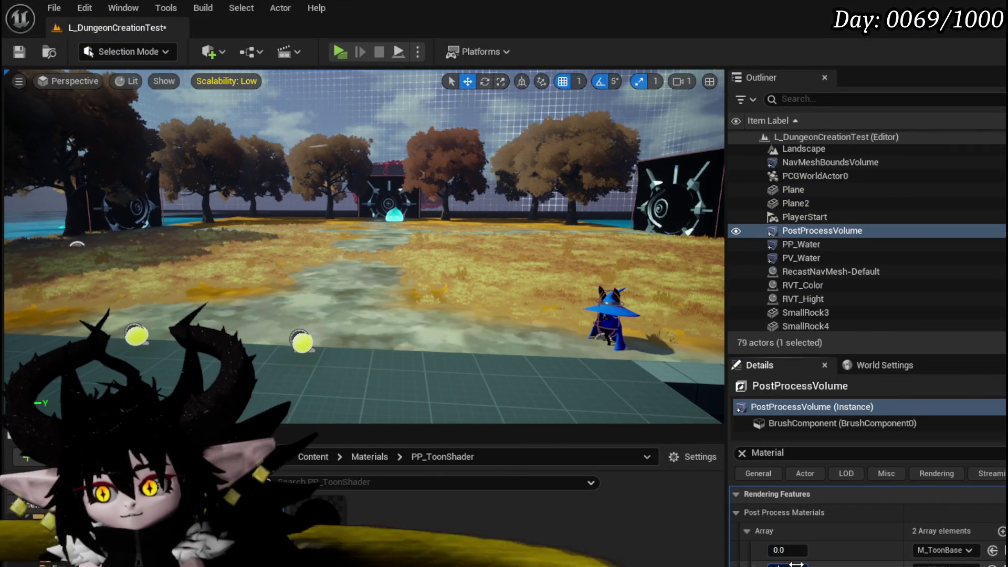
click(12, 56)
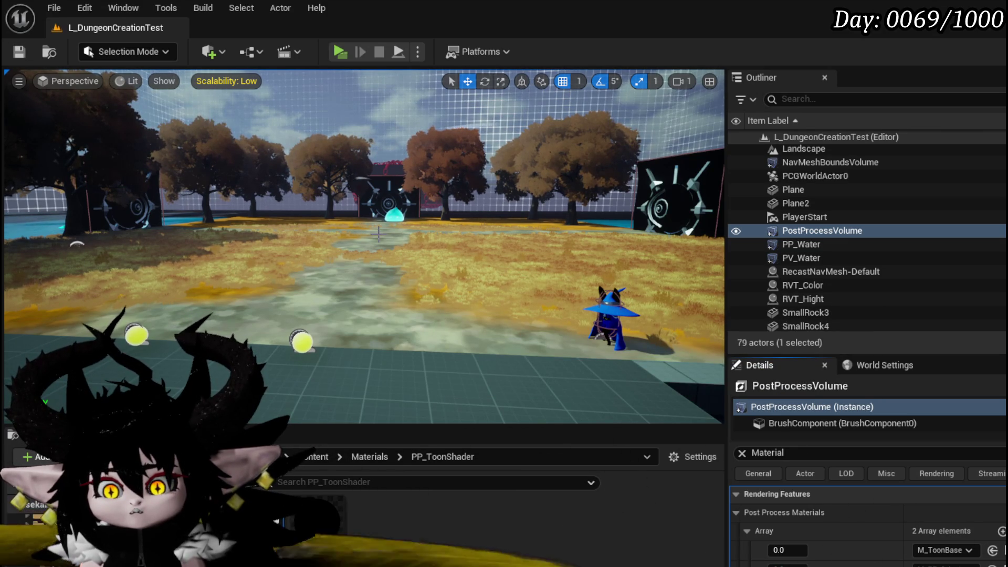
click(341, 52)
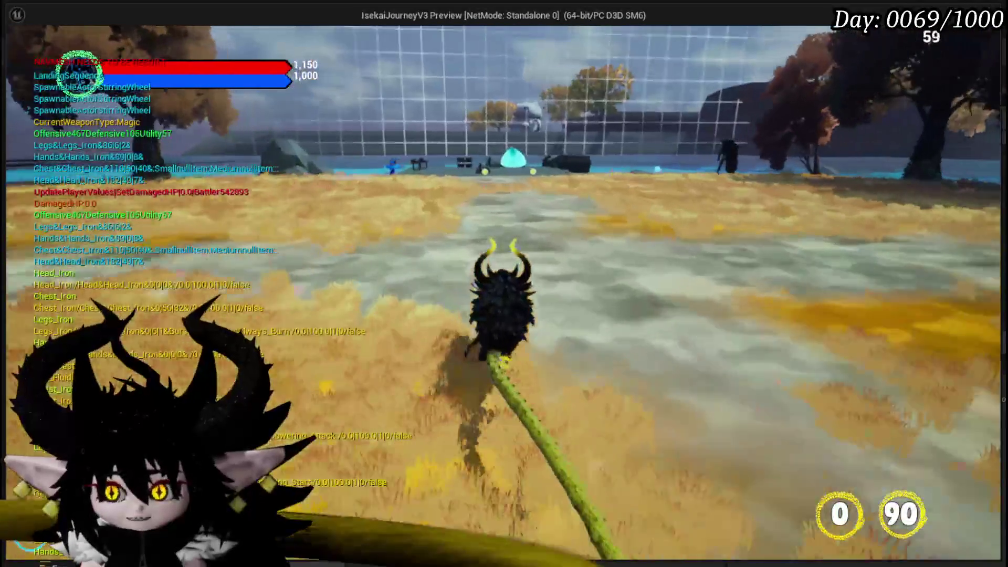
- Check the Tab inventory, run and jump across the golden field, then press E for HEADLINE
key(Tab)
key(Tab)
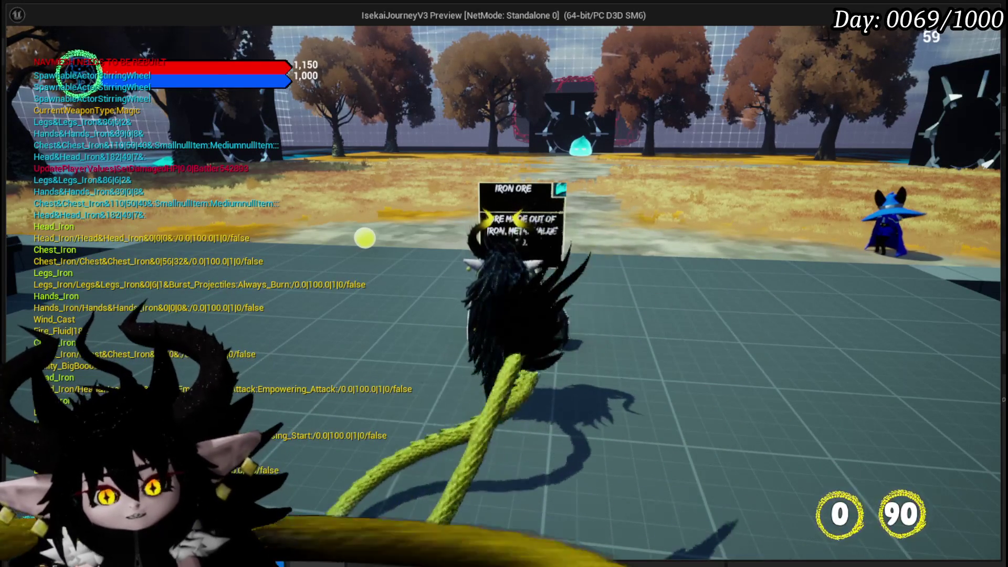
key(w)
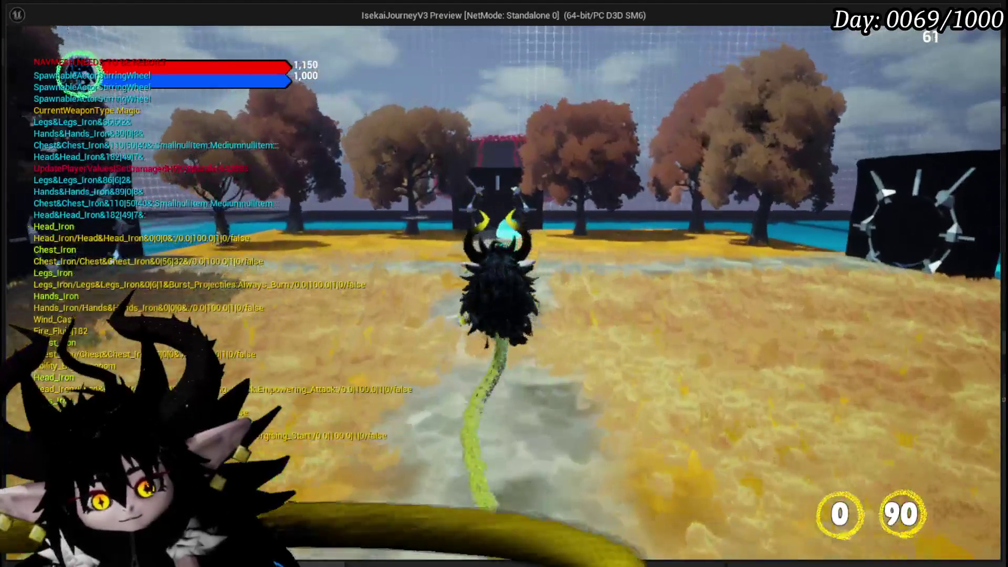
key(space)
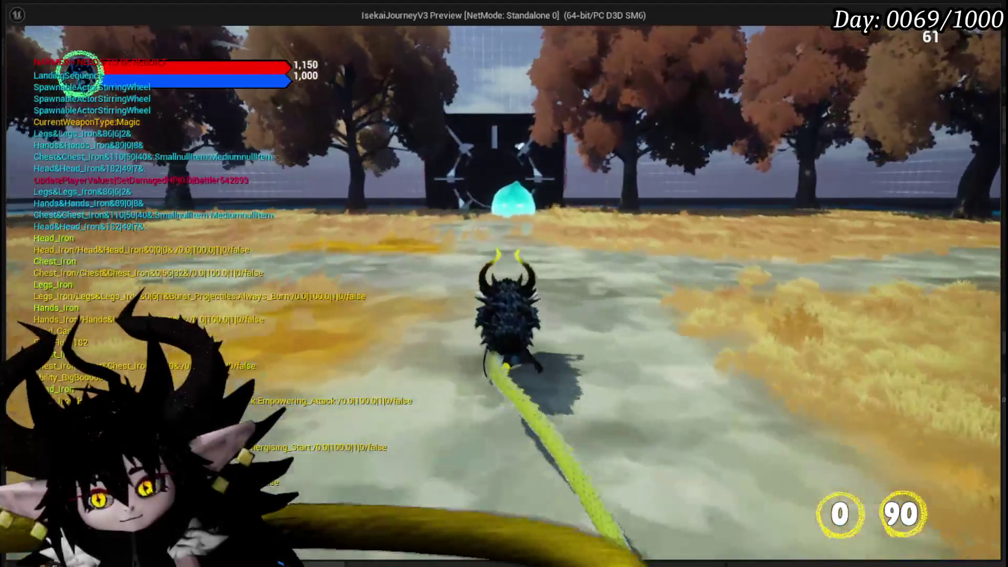
key(w)
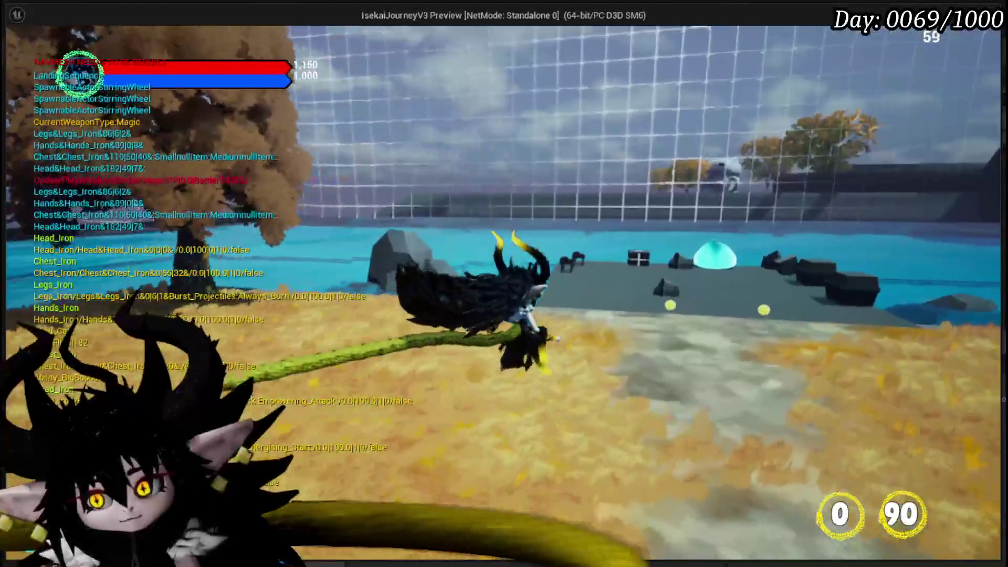
key(e)
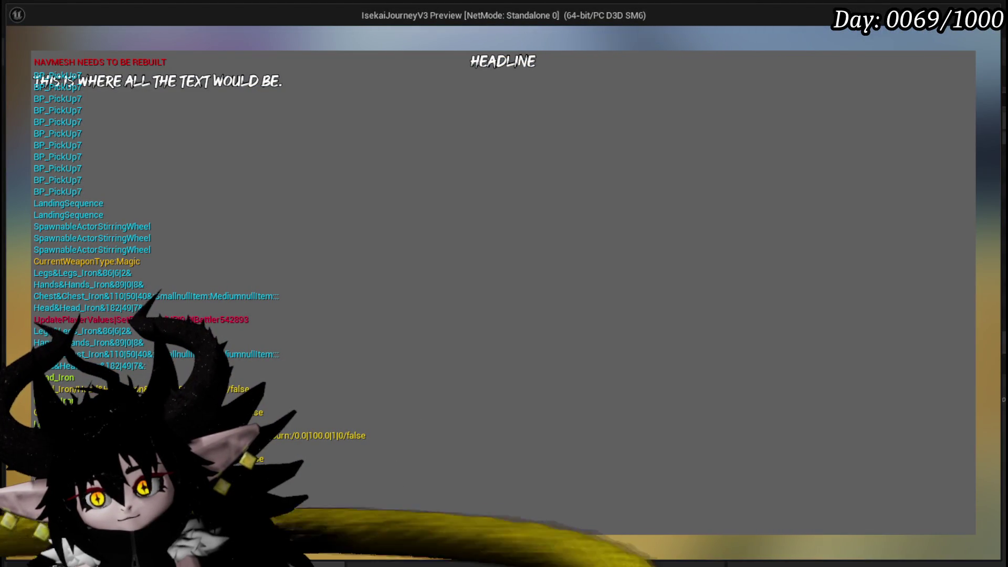
- Dismiss the HEADLINE panel with E and run across the field into the cyan slime
key(e)
click(615, 342)
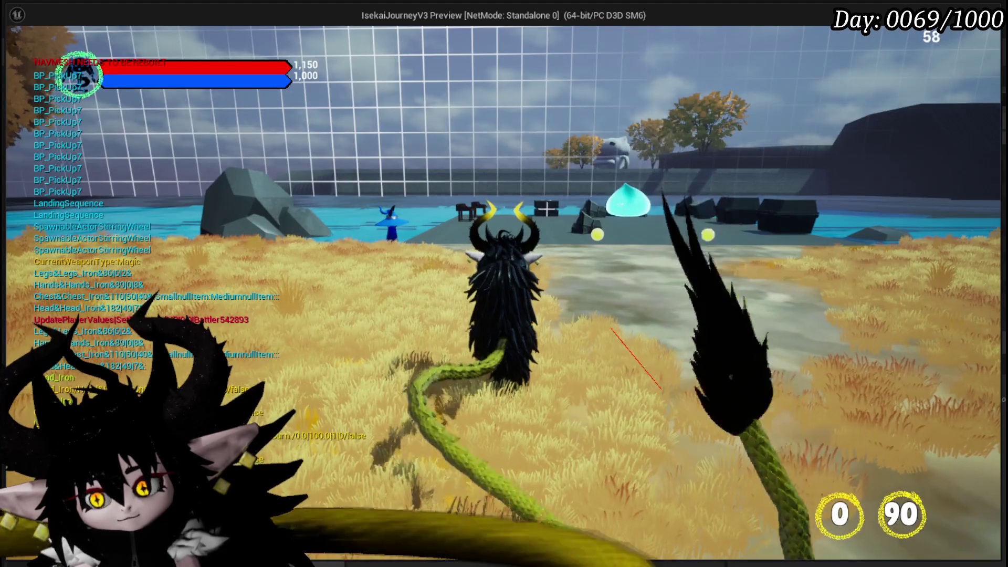
key(w)
key(w)
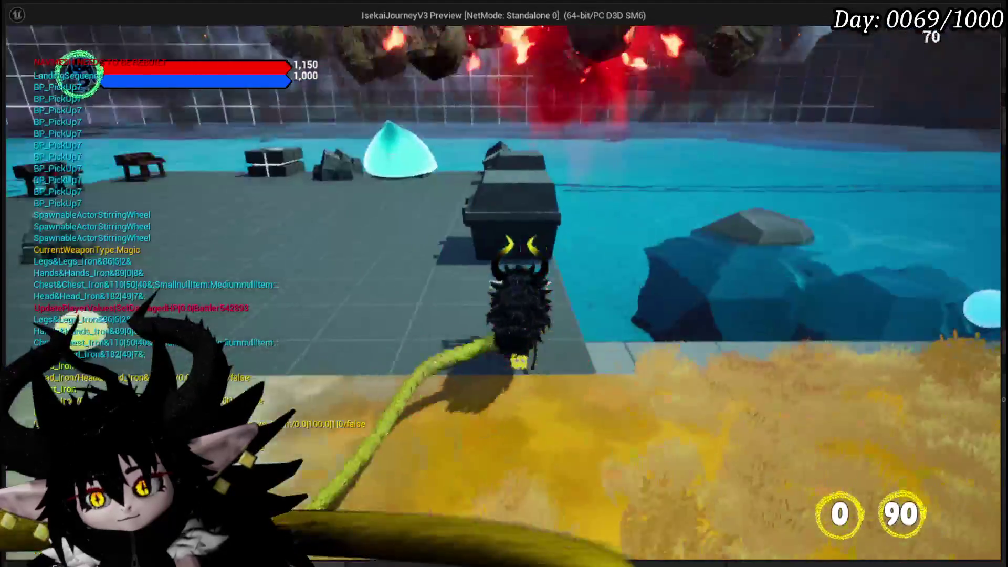
key(w)
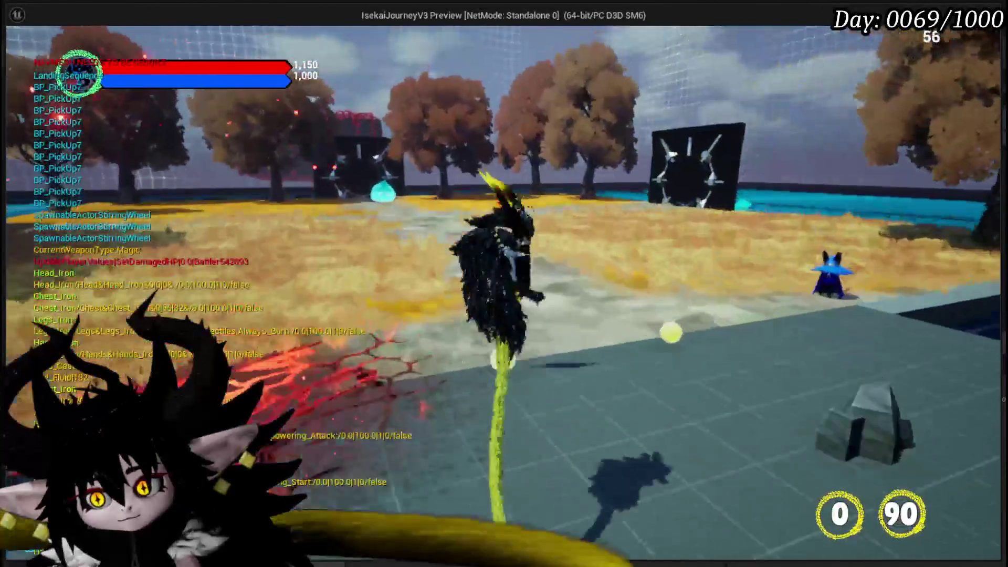
key(w)
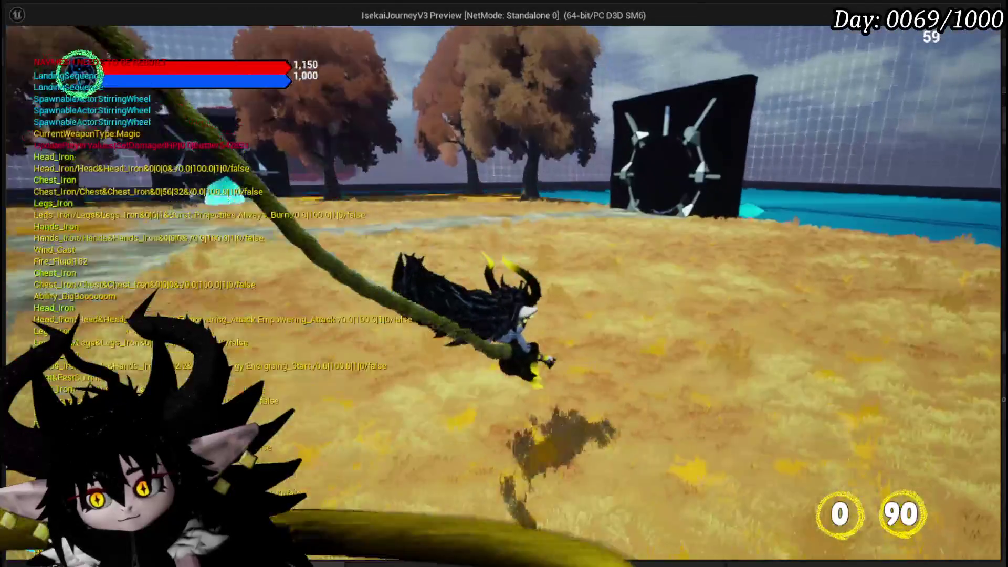
key(w)
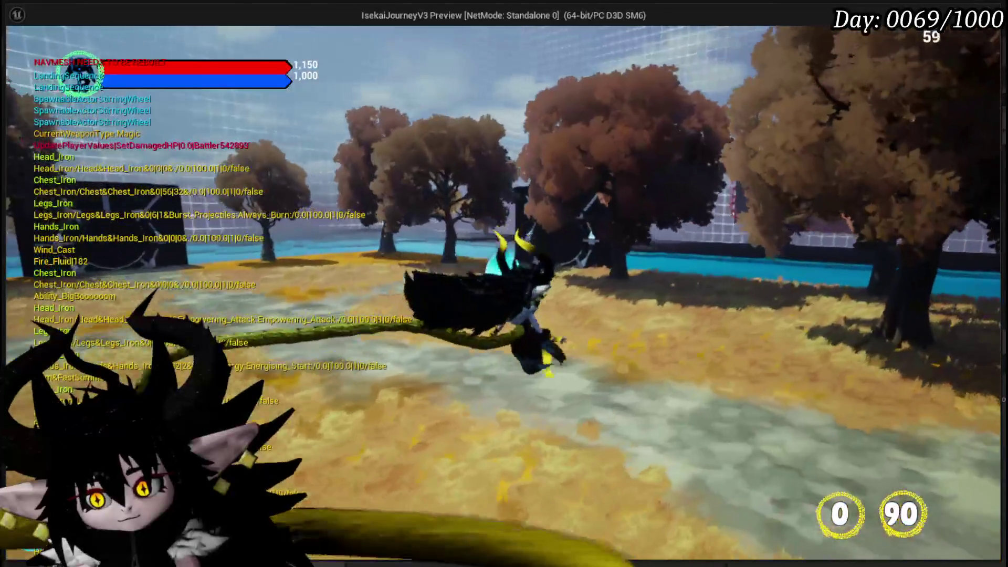
key(w)
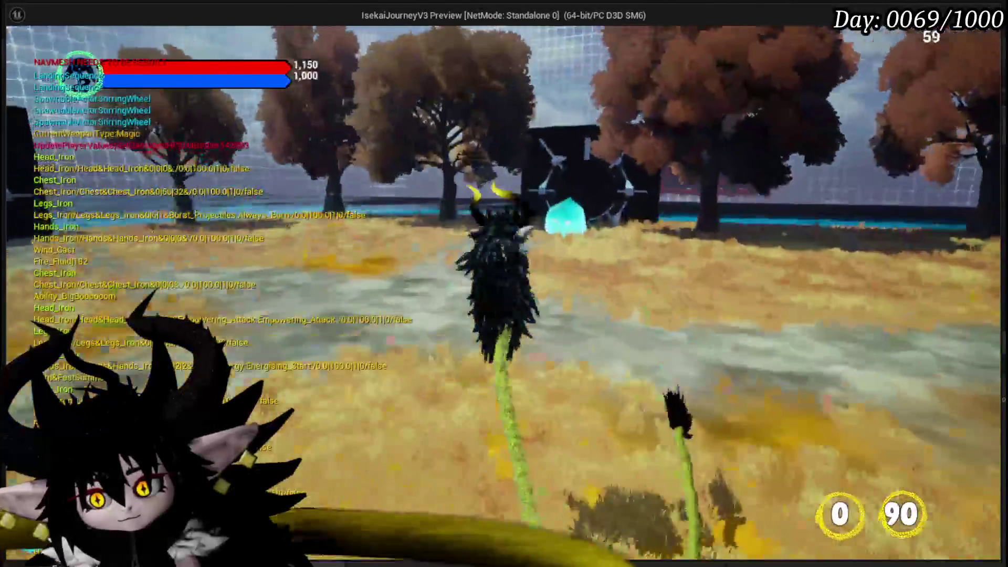
key(w)
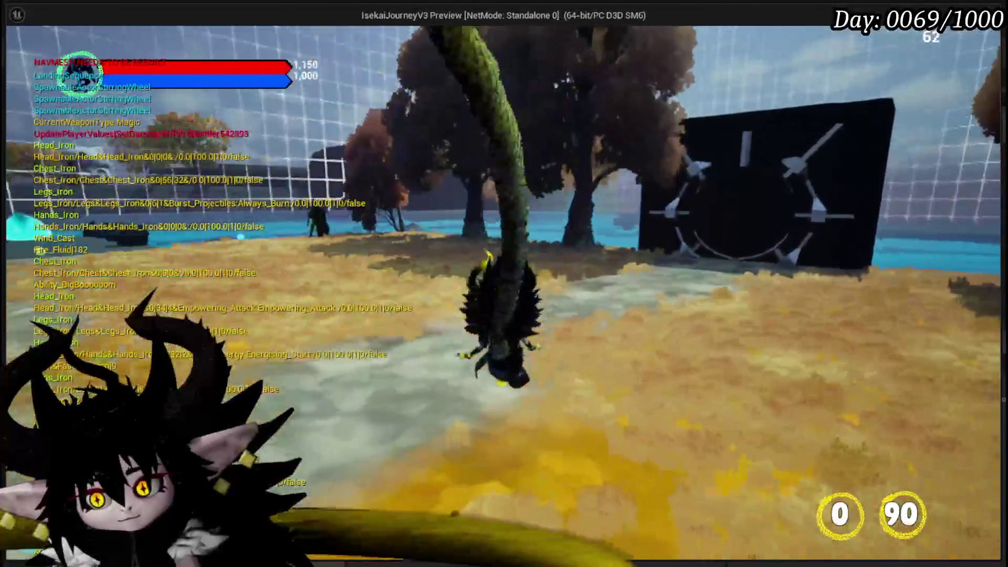
key(w)
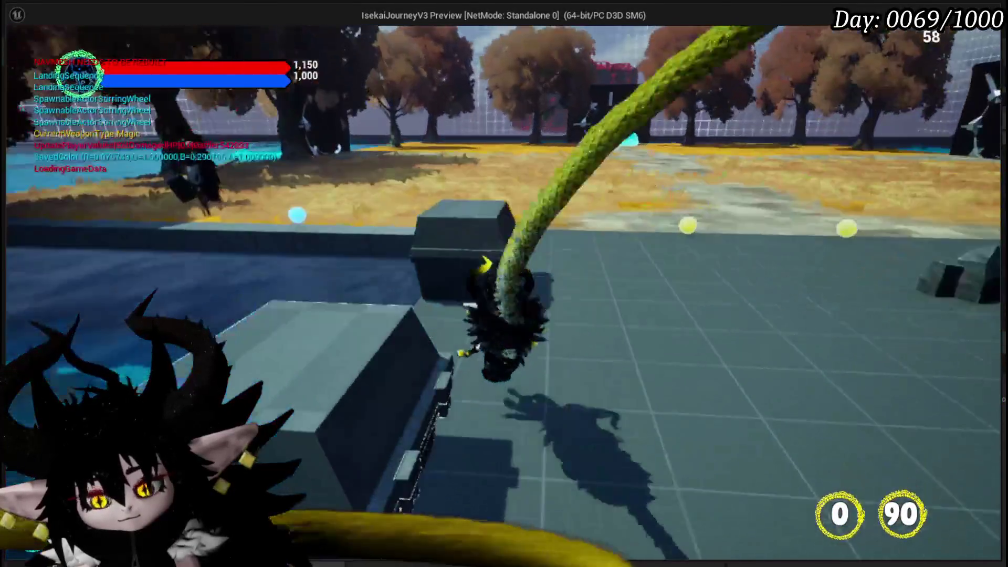
key(w)
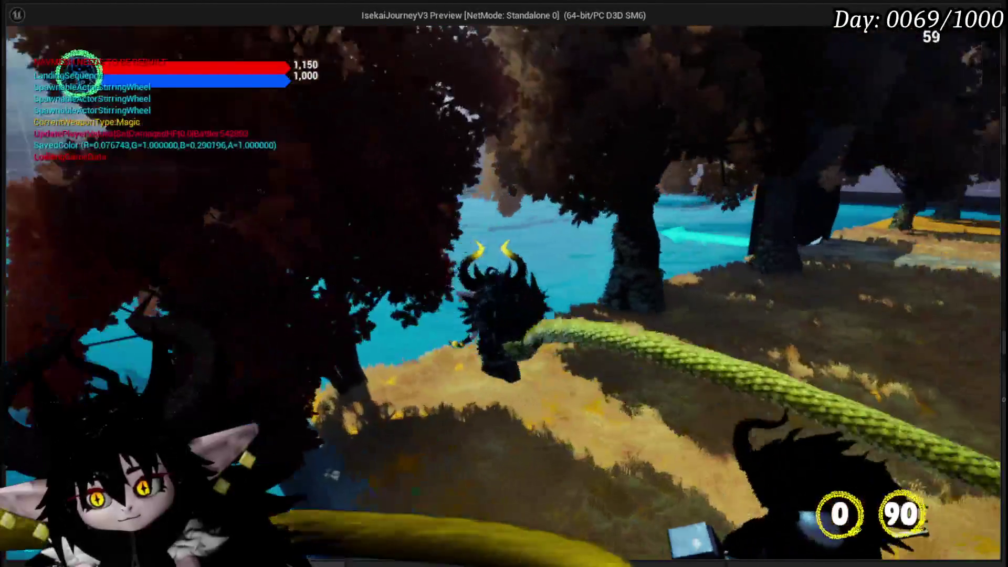
key(w)
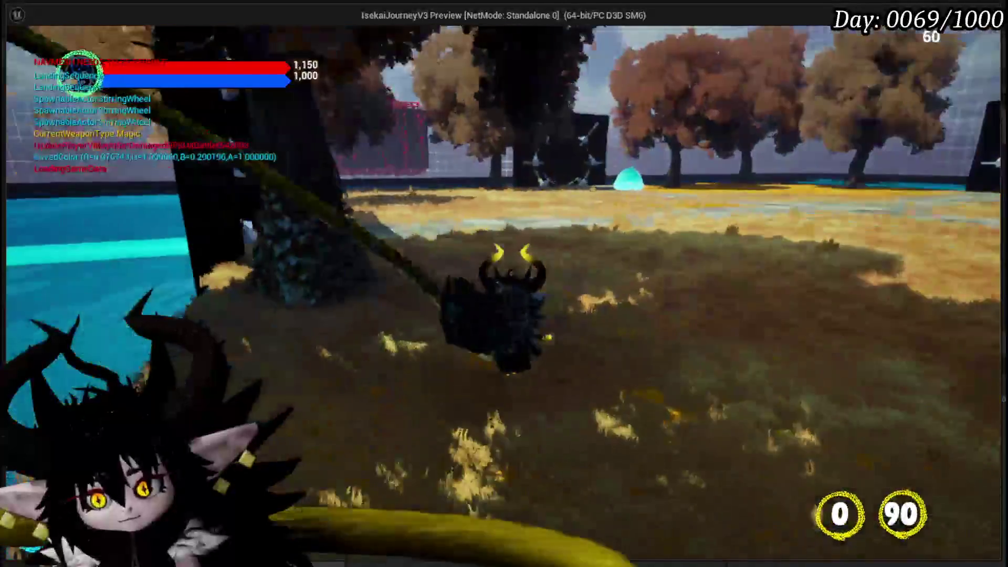
key(w)
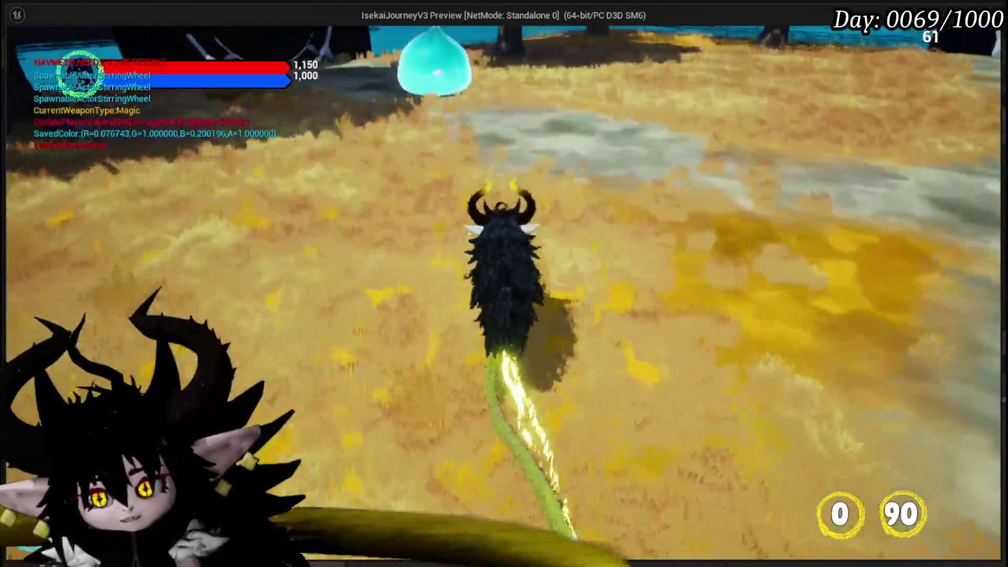
key(w)
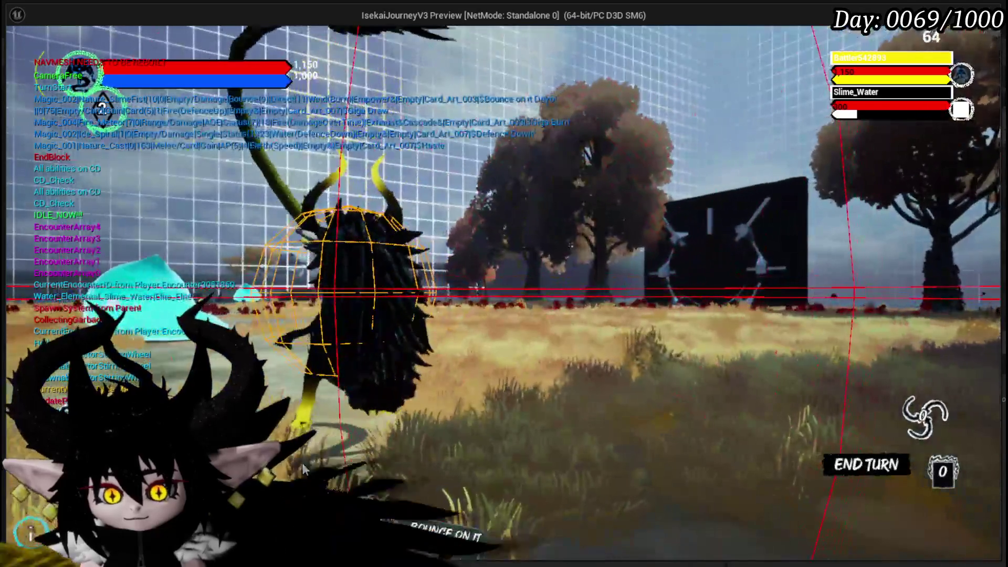
- Play Haste, Giga Draw and More Cards bleas to draw a fresh hand
mouse_move(310, 483)
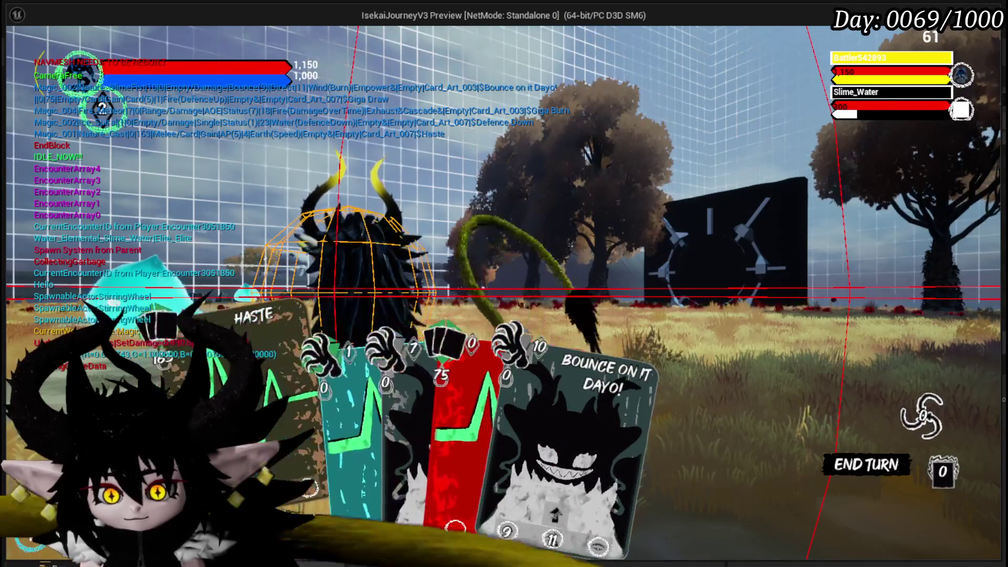
click(268, 362)
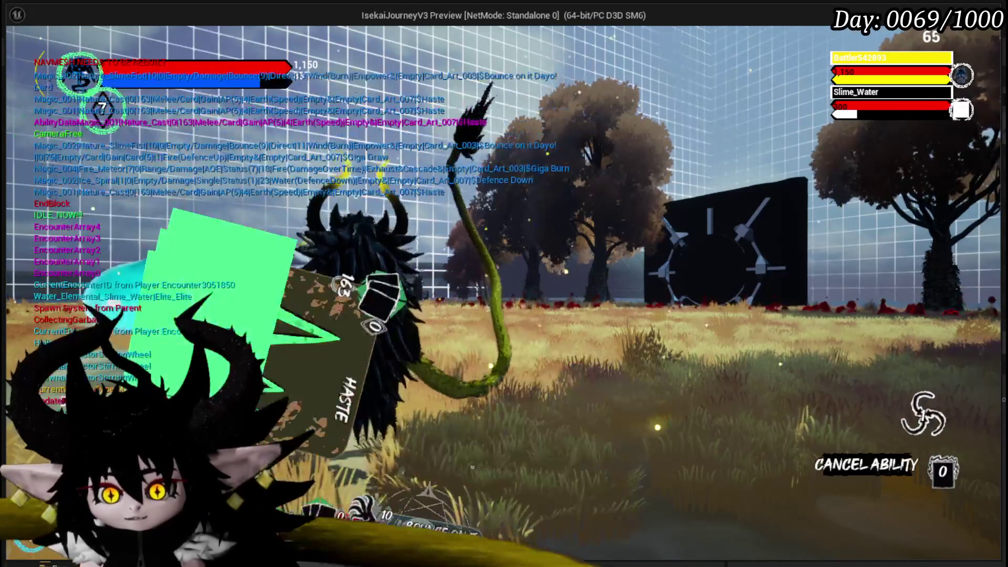
click(316, 504)
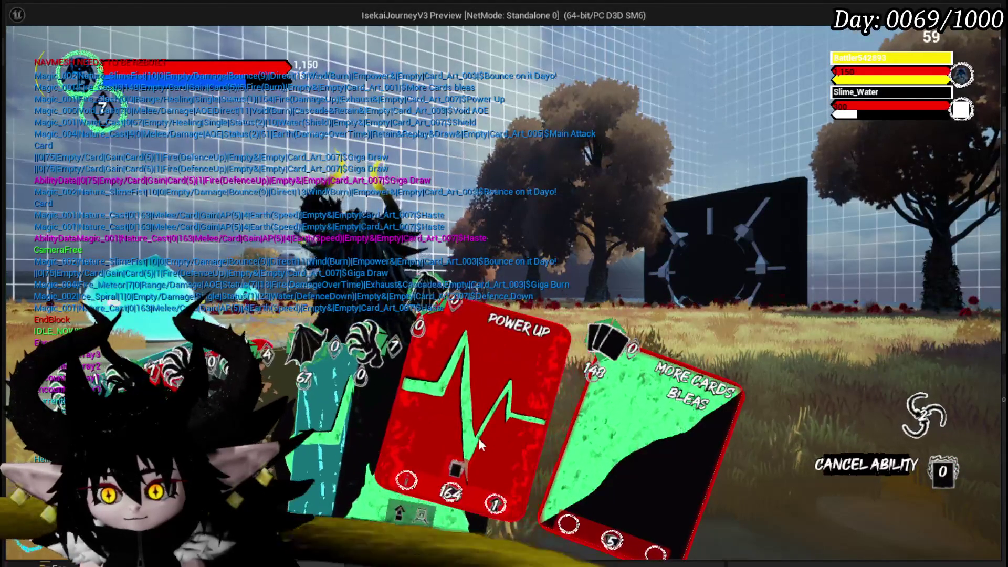
click(553, 441)
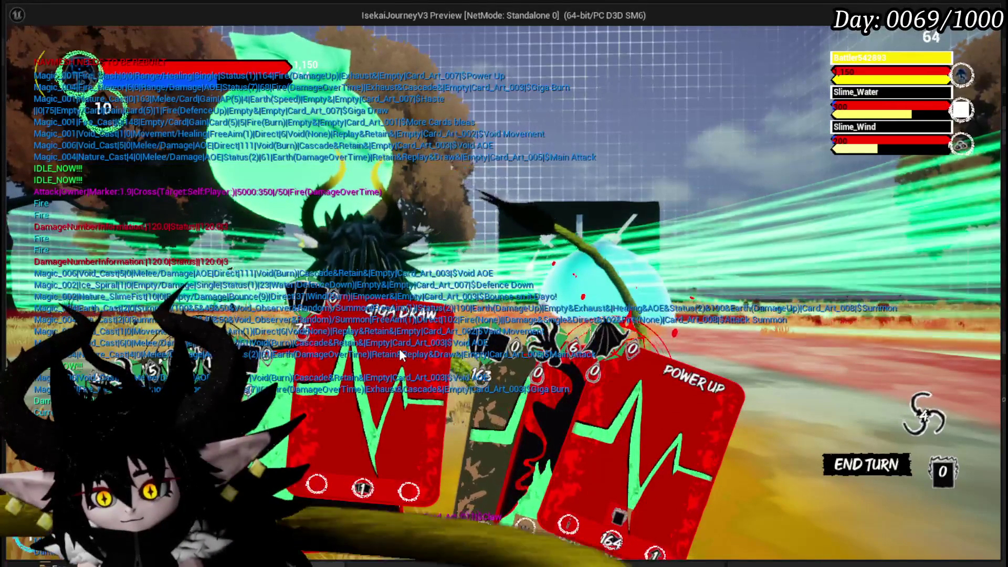
- Play Giga Draw, Giga Burn and More Cards from the hand
click(400, 355)
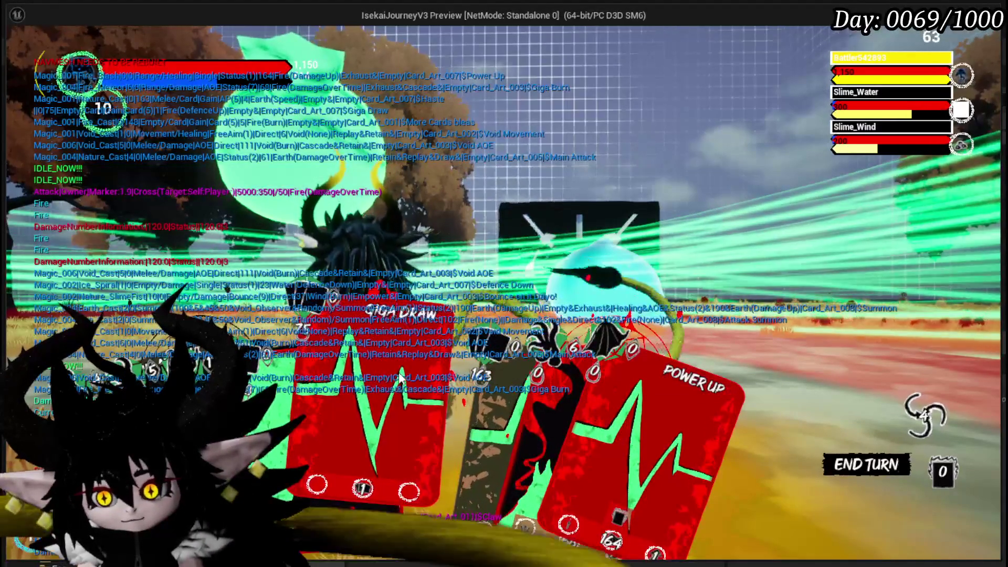
click(447, 379)
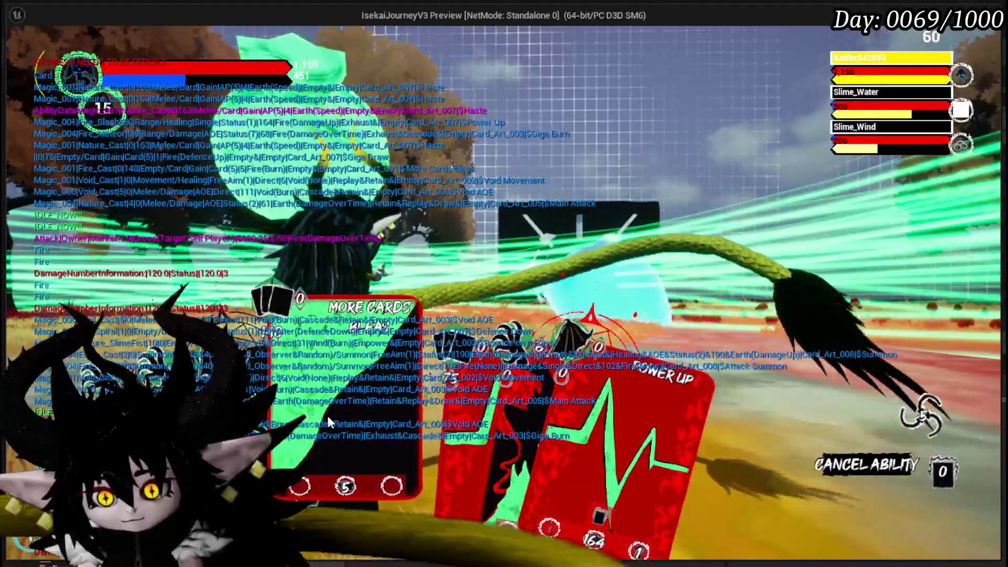
click(502, 419)
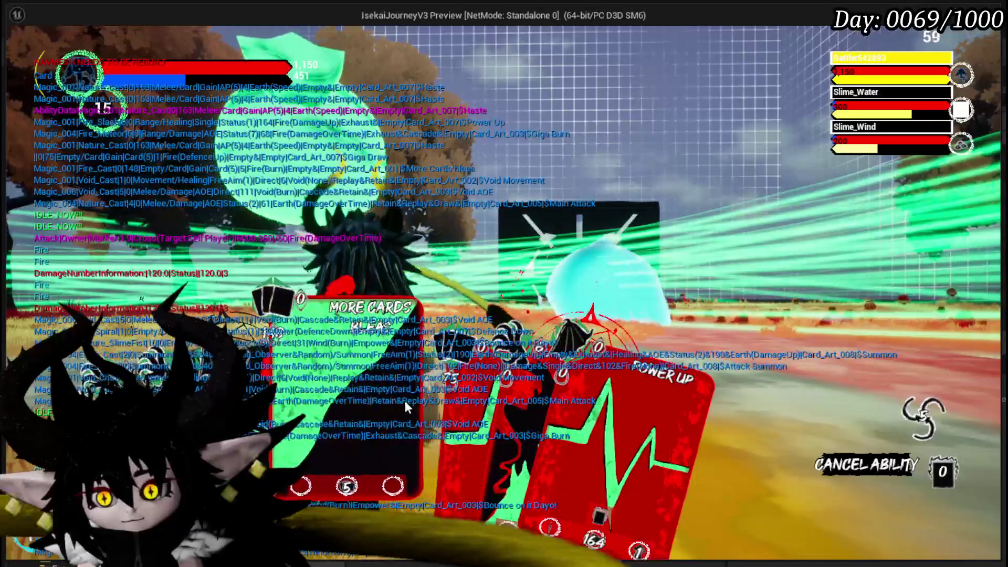
click(394, 400)
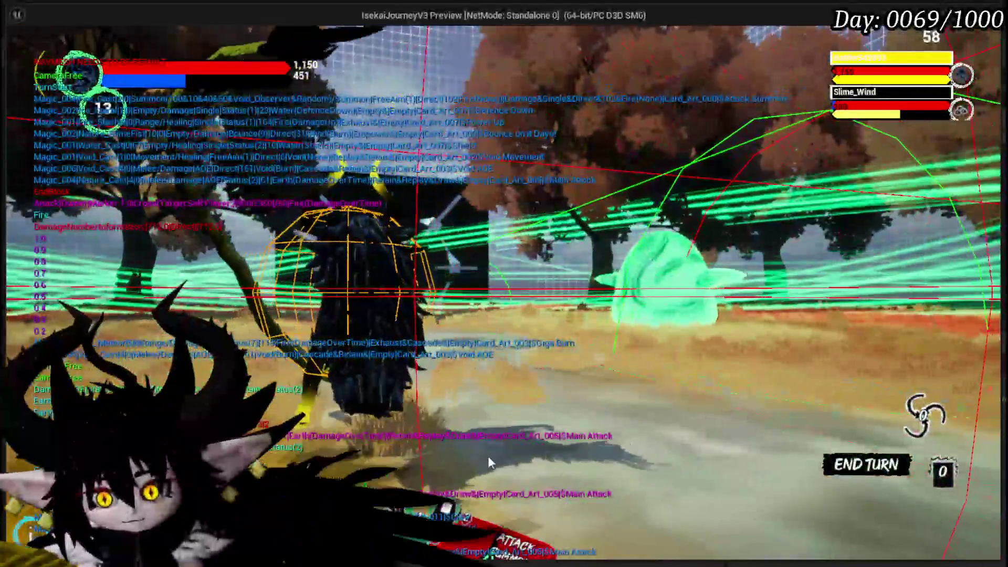
- Select the Claw card to aim at the slime, then switch to Giga Draw
mouse_move(402, 513)
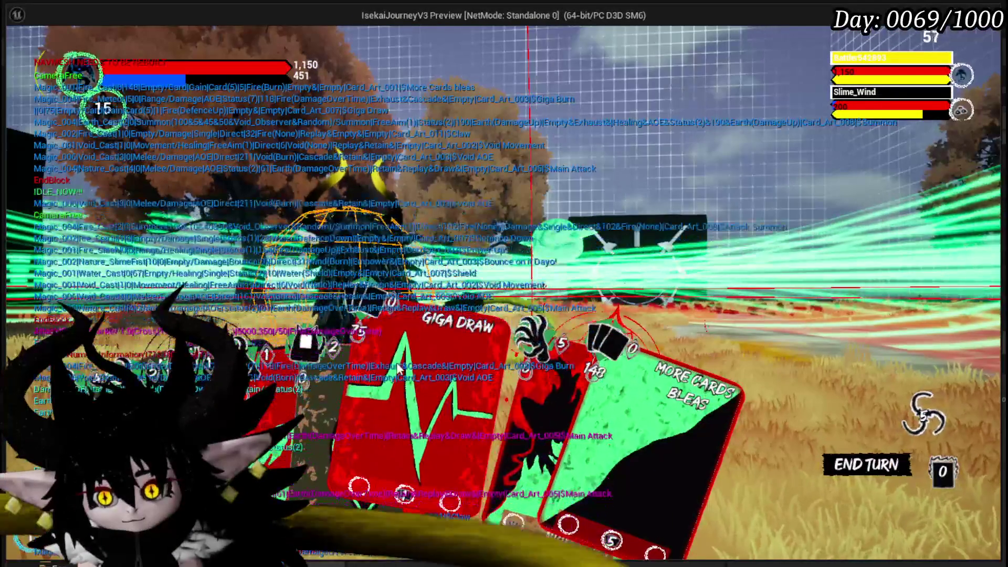
click(451, 347)
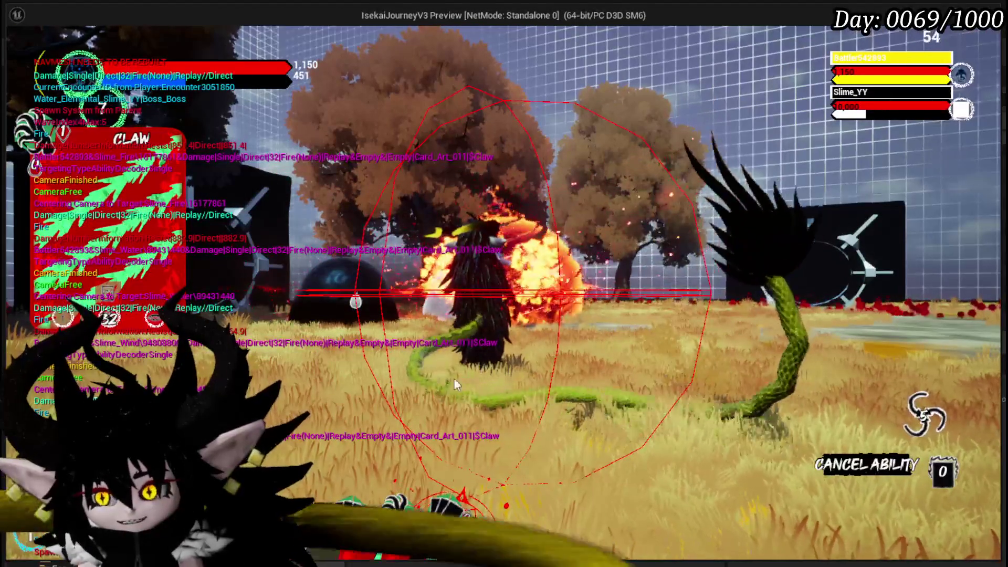
click(346, 388)
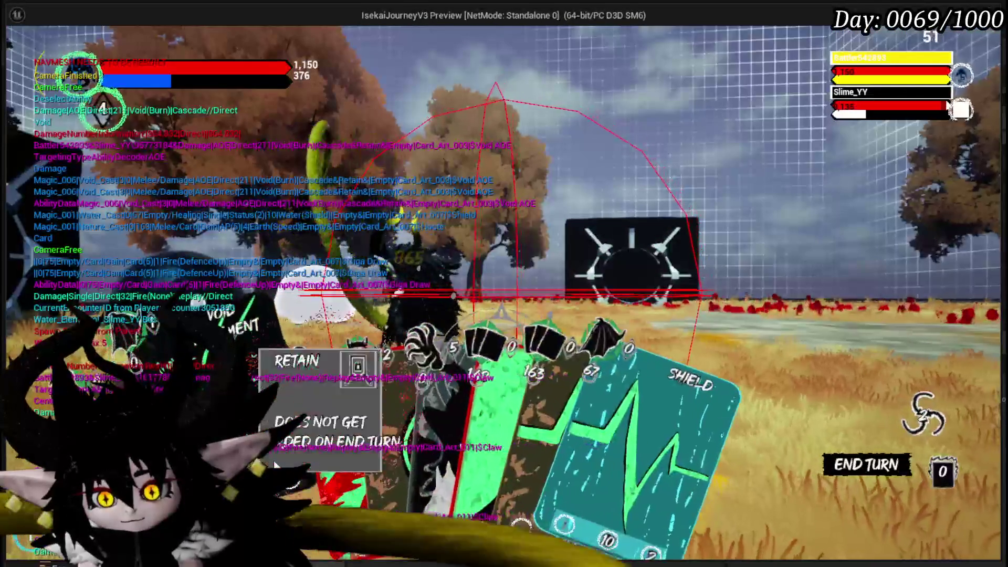
- Strike the targeted slime with Claw, then cast Haste
click(294, 399)
click(460, 305)
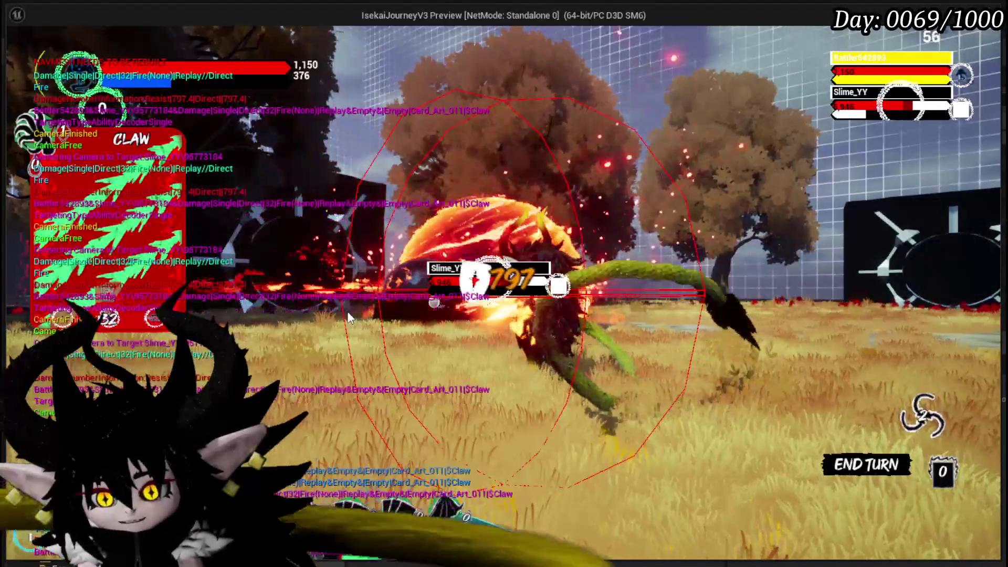
mouse_move(297, 461)
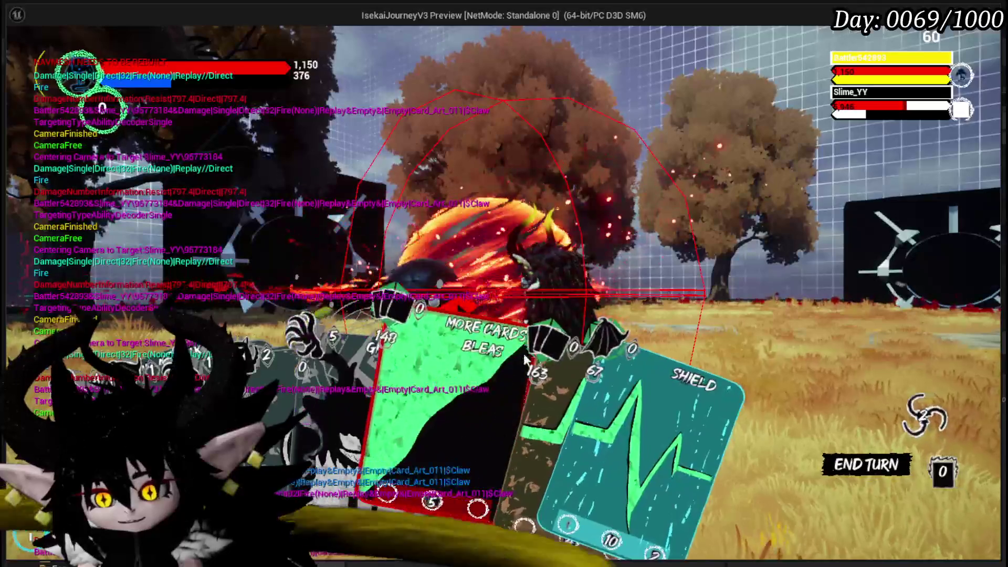
click(526, 353)
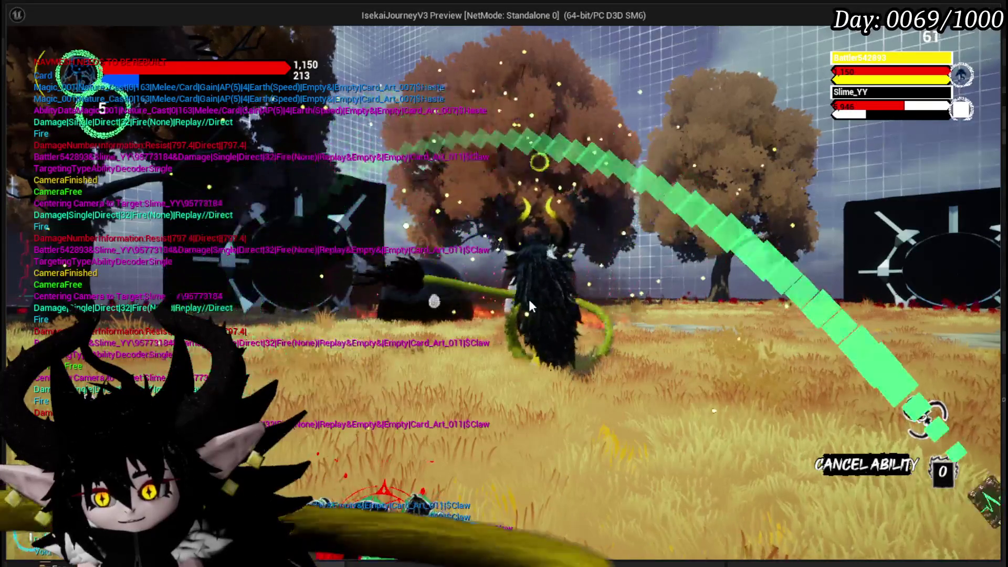
- Play More Cards for a fresh hand and ready Claw for another attack
mouse_move(313, 397)
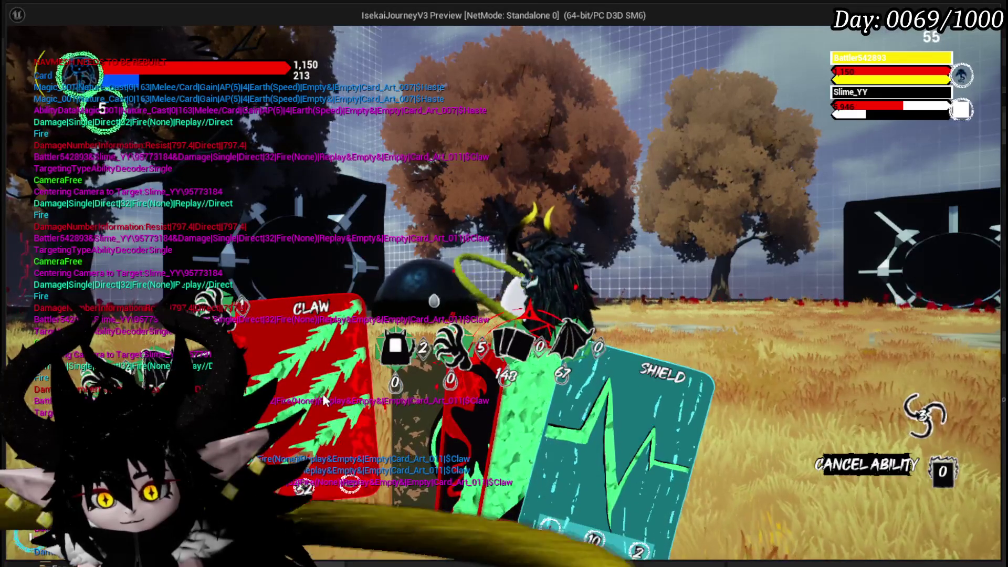
mouse_move(371, 395)
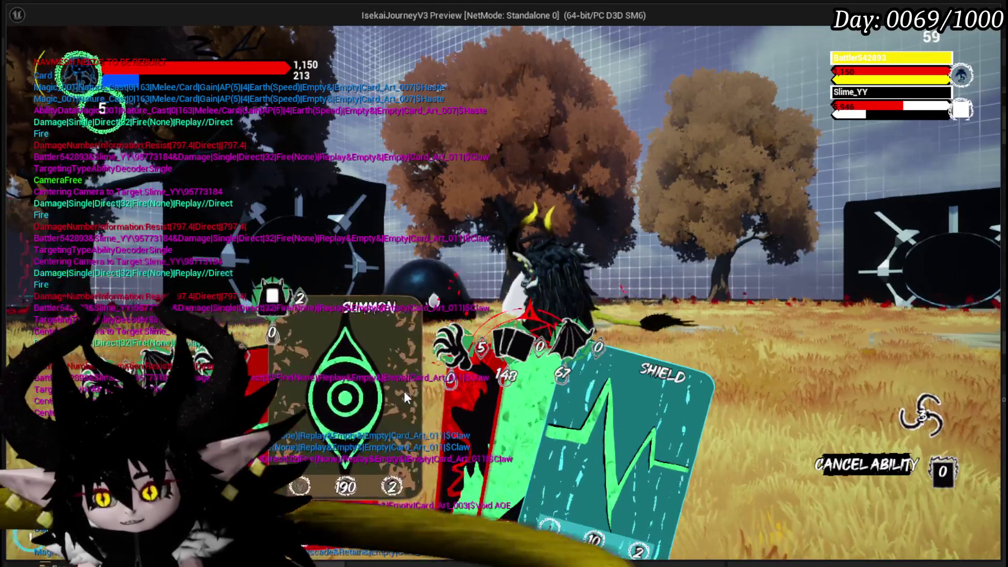
mouse_move(486, 397)
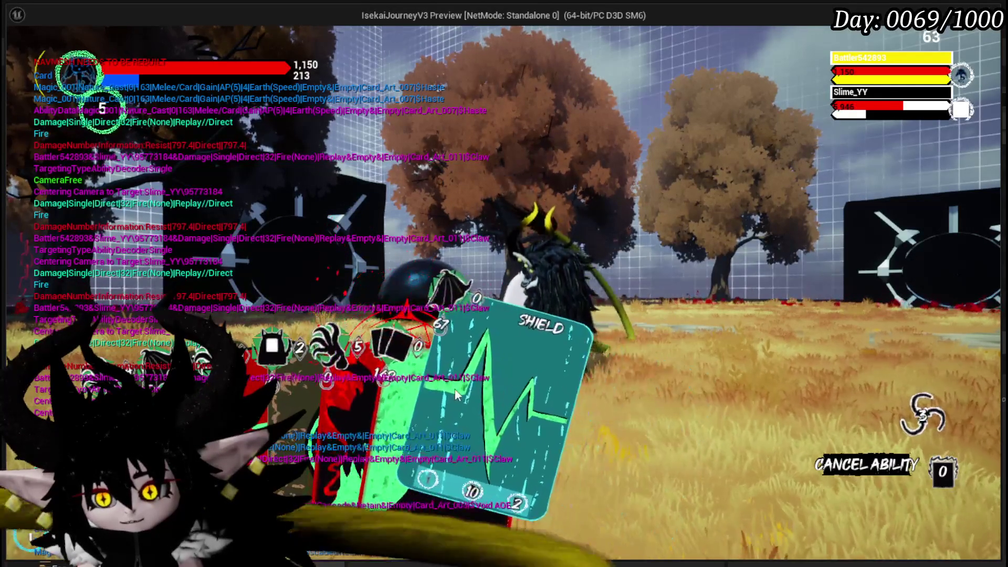
click(412, 380)
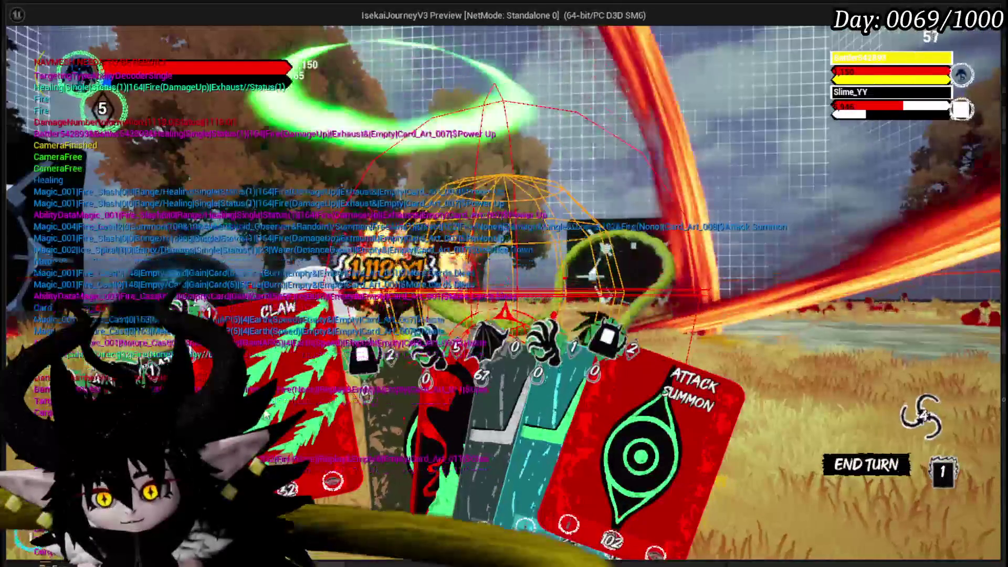
click(264, 415)
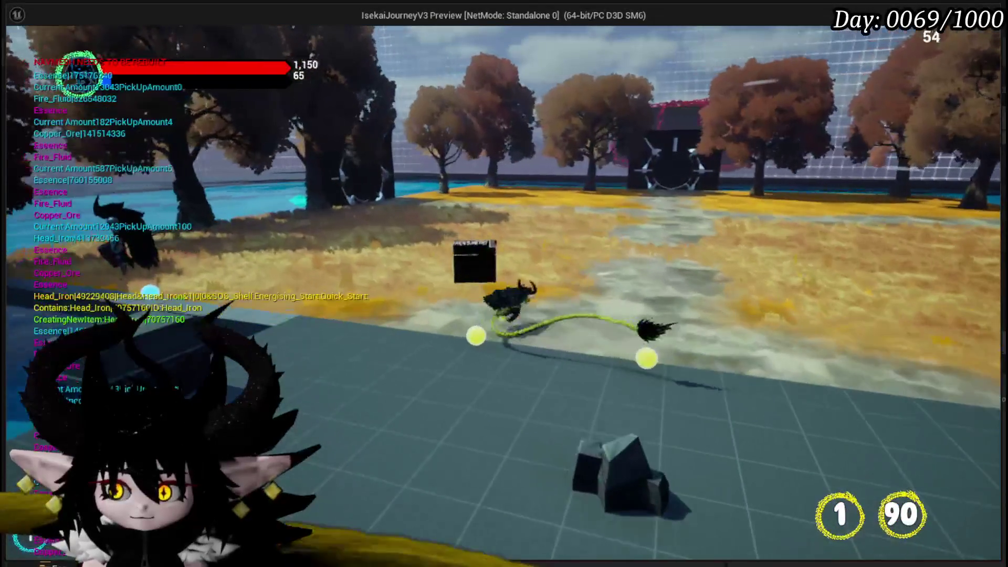
- Save the game from the pause menu, resume, then stop the Play-In-Editor preview
key(Escape)
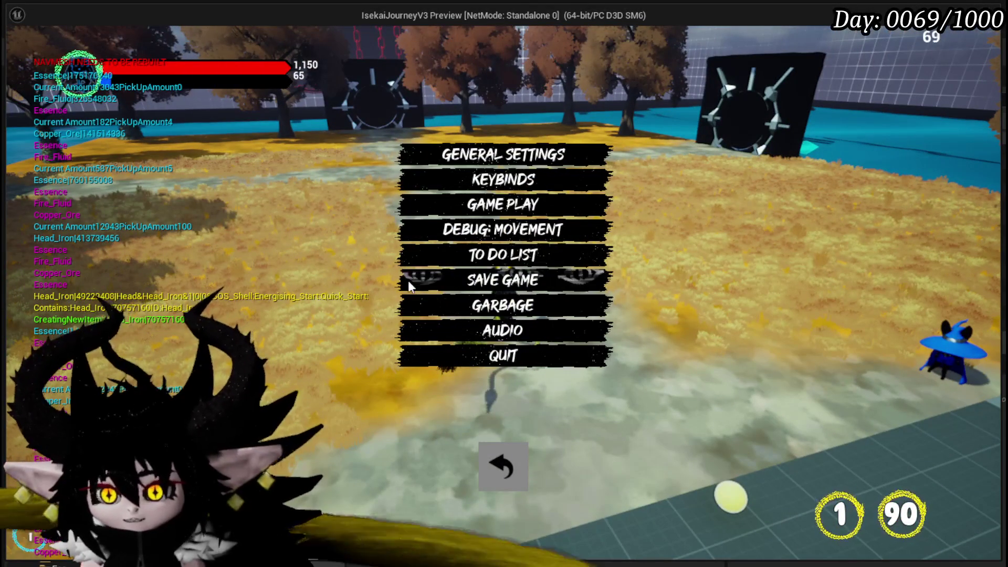
click(403, 276)
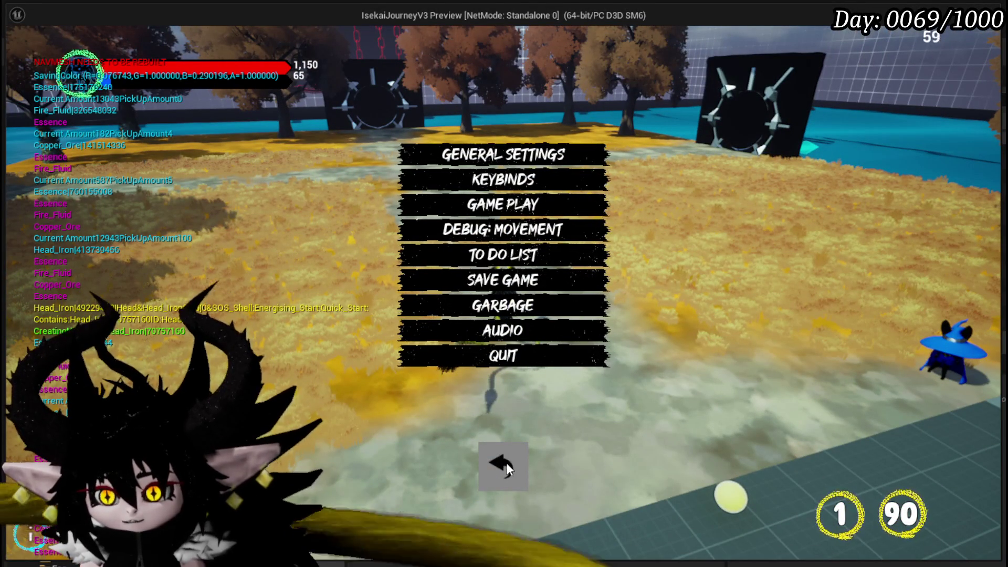
click(505, 466)
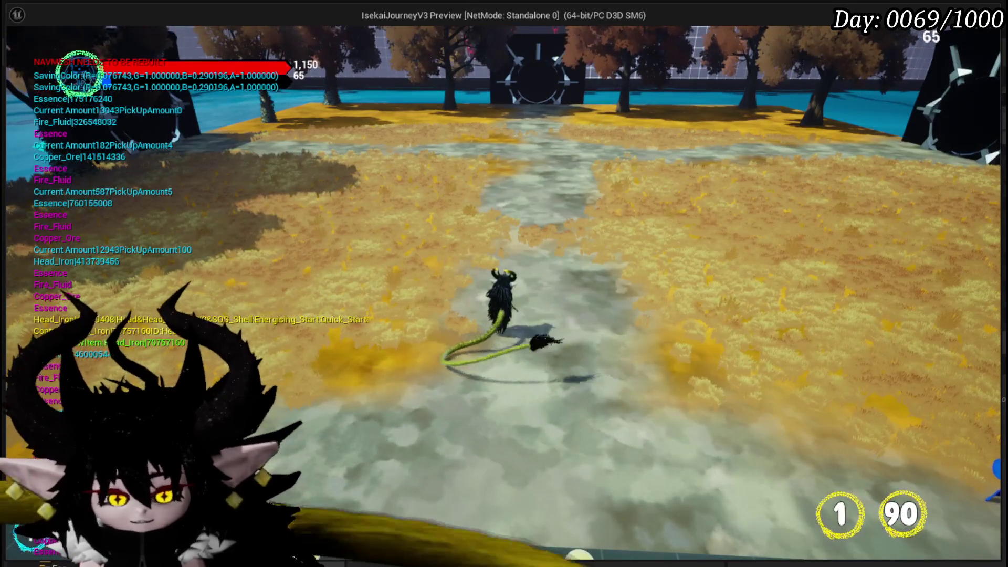
key(Escape)
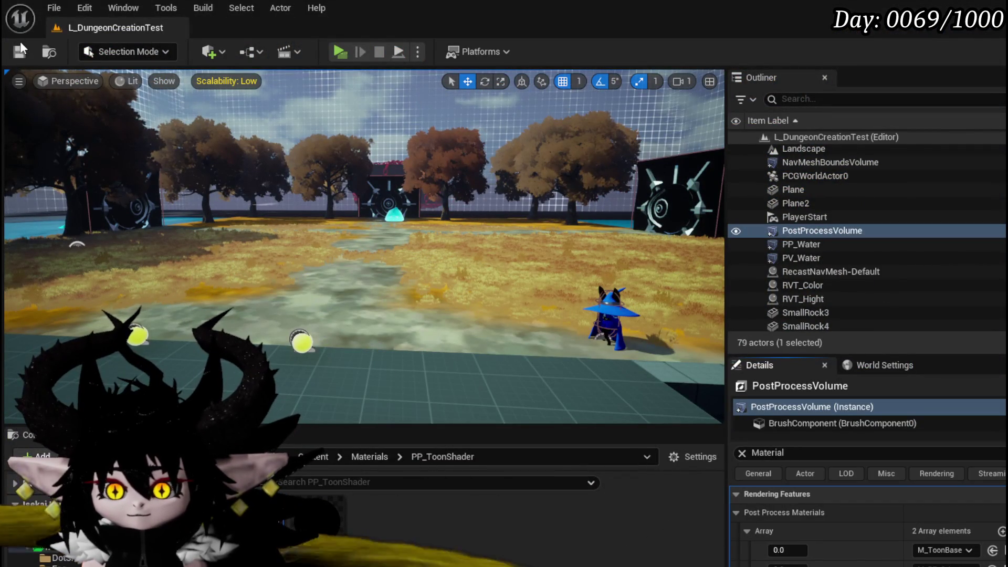
- Save the dungeon level and switch to the browser's 'Darkest dungeon 2' YouTube results
click(21, 47)
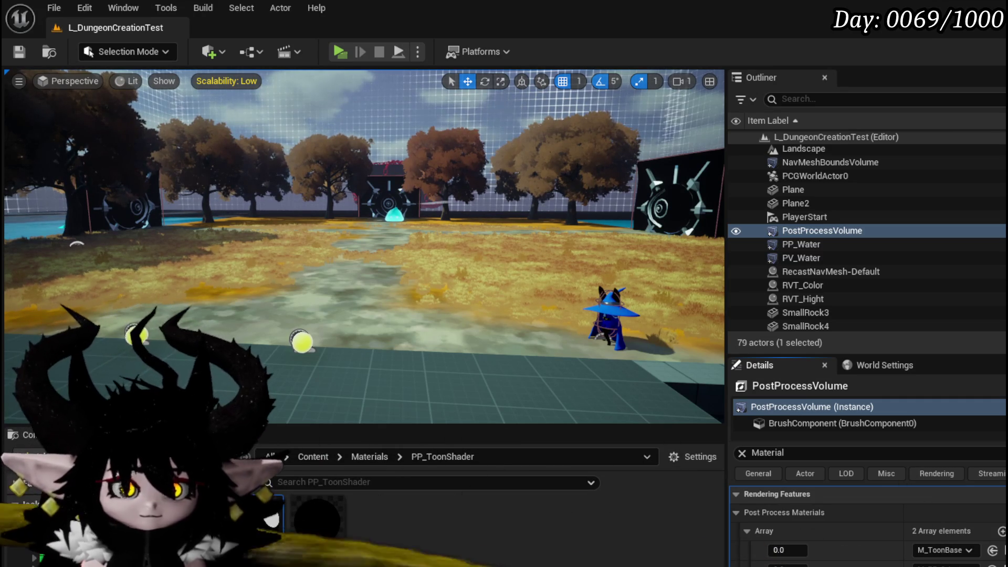
key(alt+Tab)
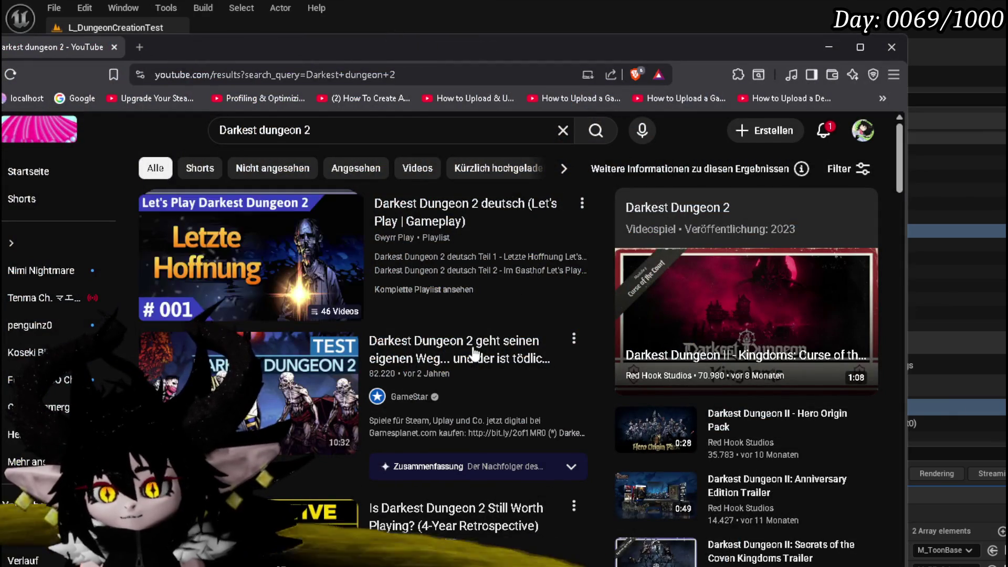
- Start a Darkest Dungeon 2 video from the results, then switch back to the editor
click(462, 357)
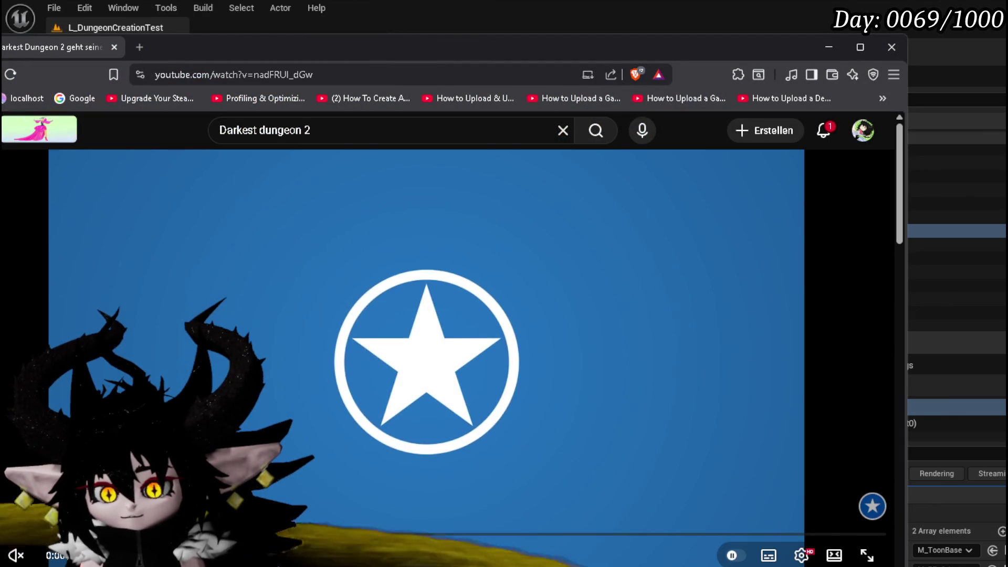
key(space)
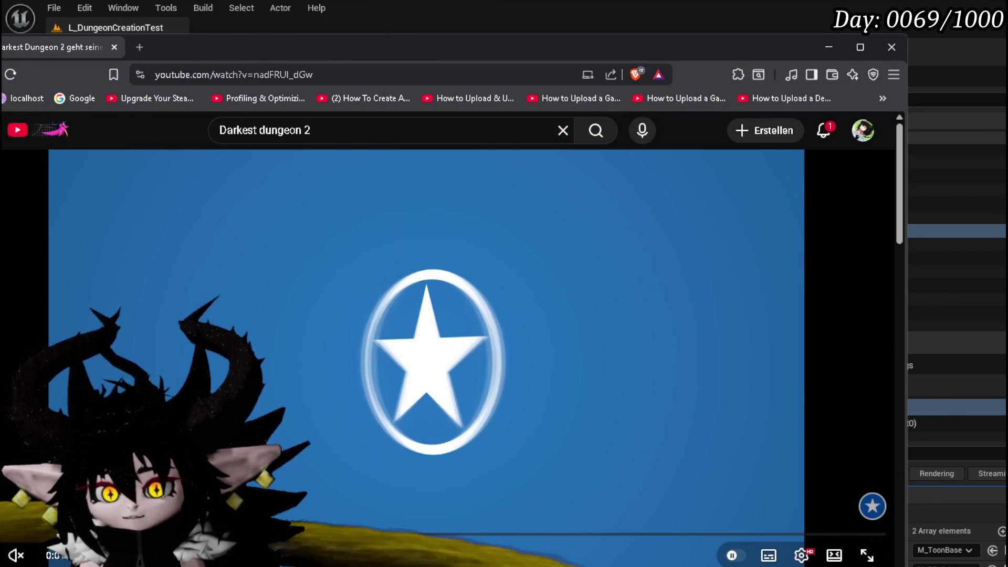
key(alt+Tab)
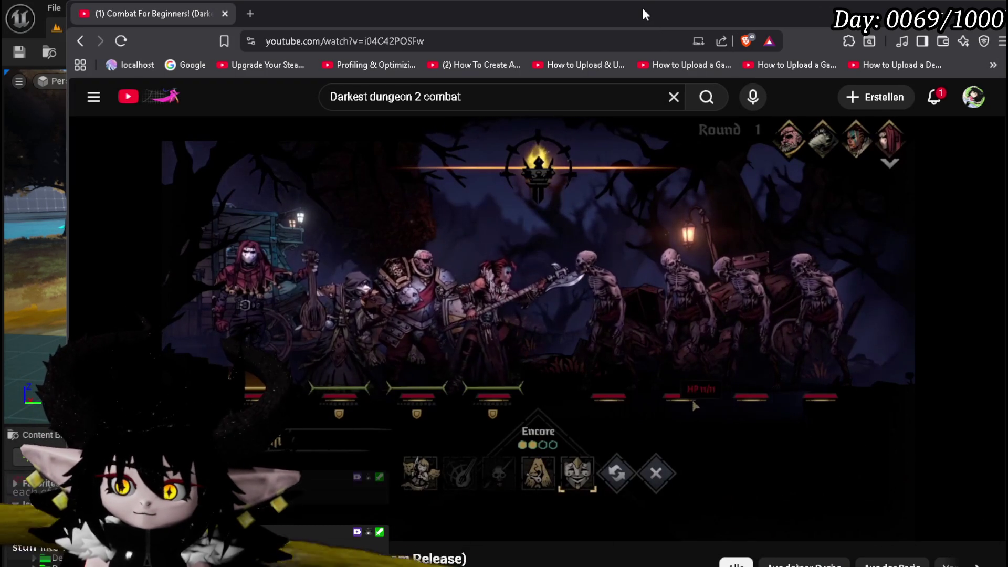
mouse_move(974, 481)
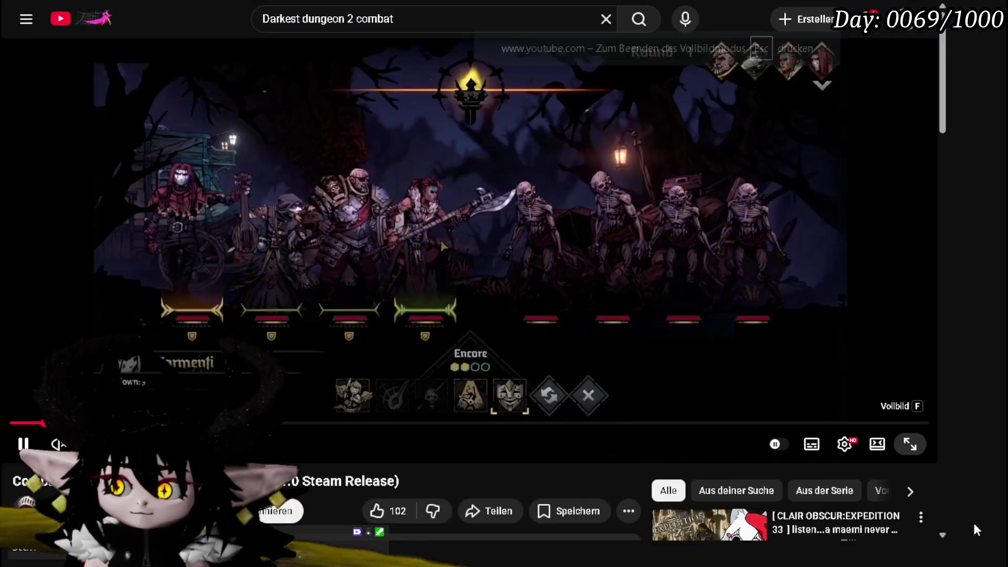
click(976, 522)
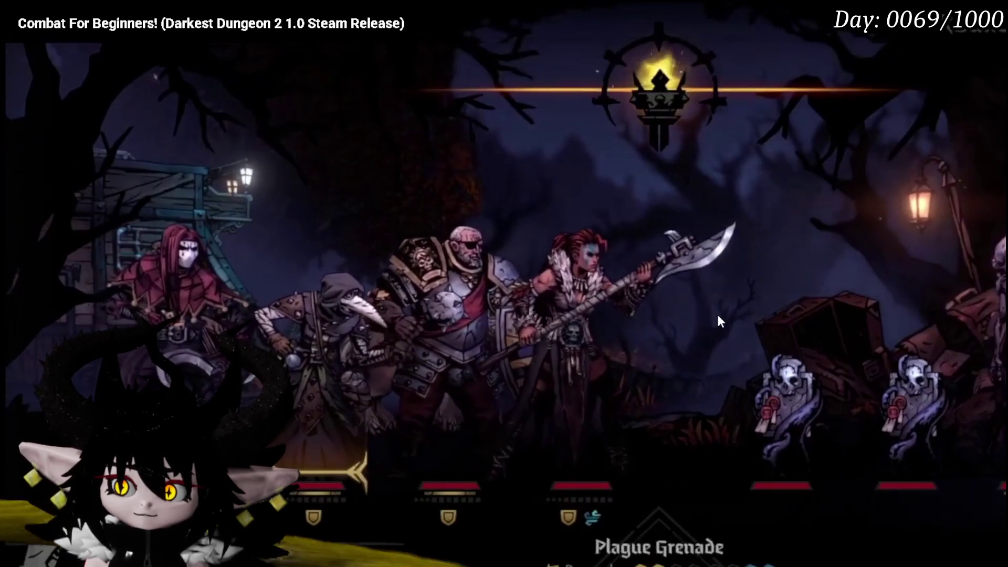
click(598, 244)
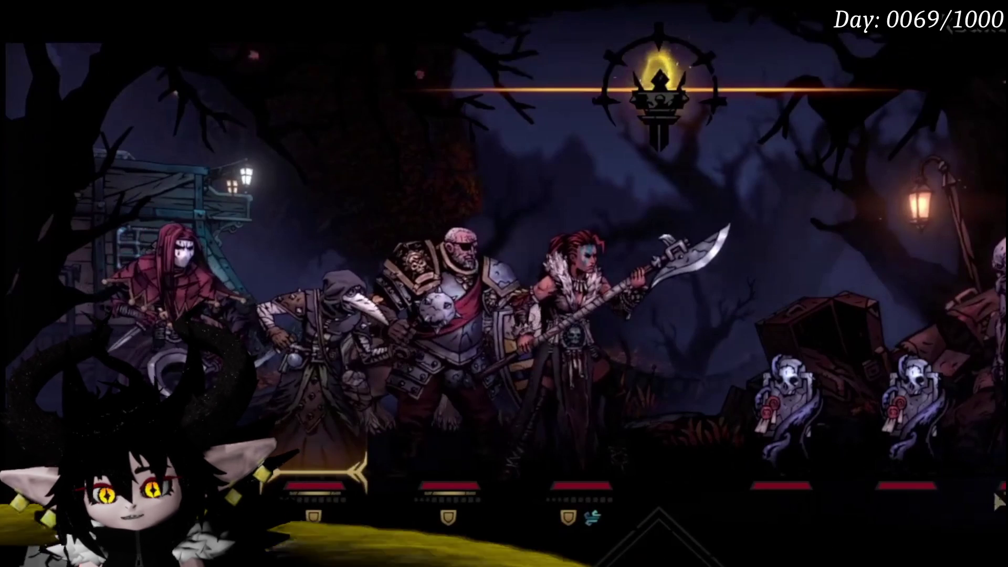
mouse_move(468, 278)
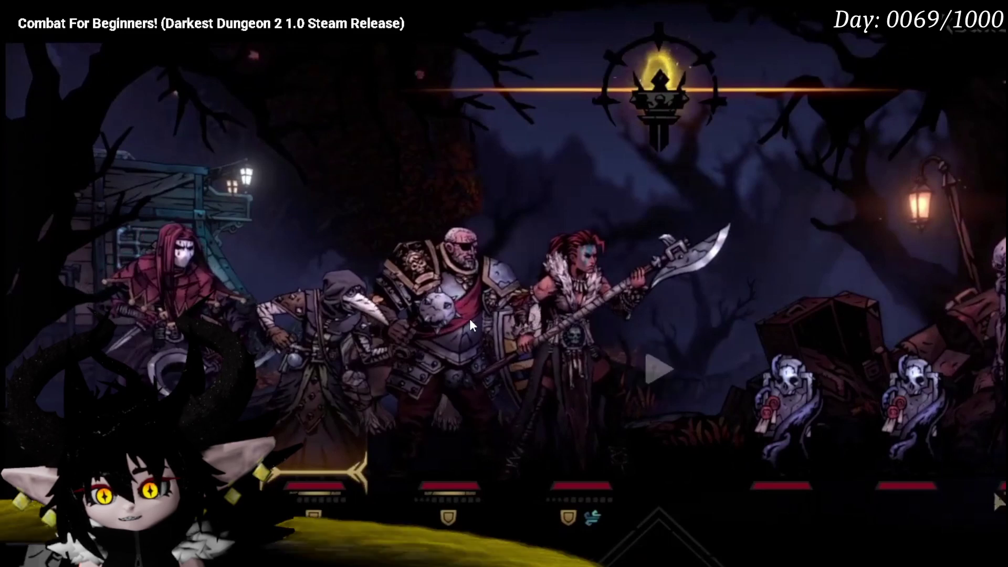
- Resume the Darkest Dungeon 2 combat video, then bring the Cinderia video's browser window forward
click(470, 326)
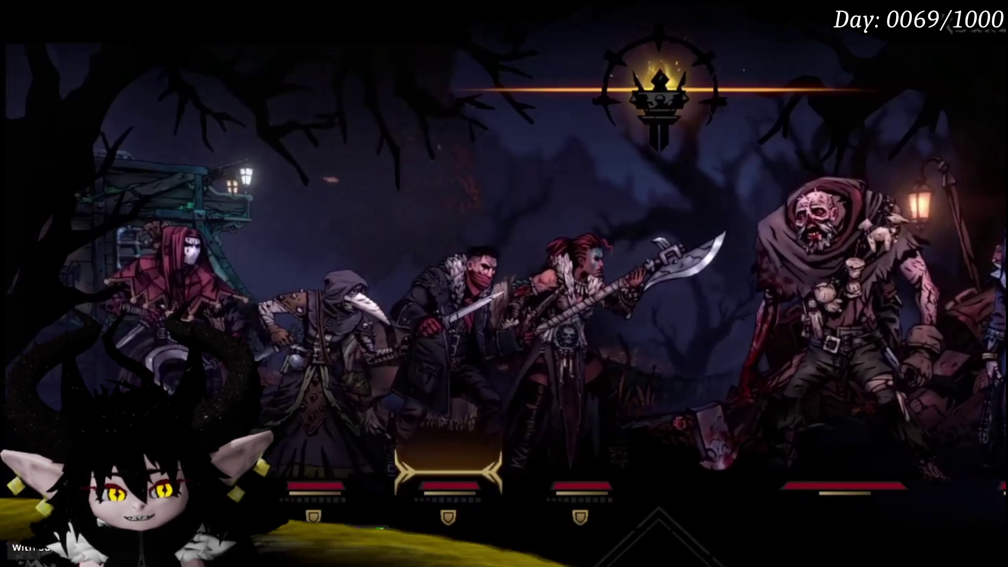
mouse_move(793, 137)
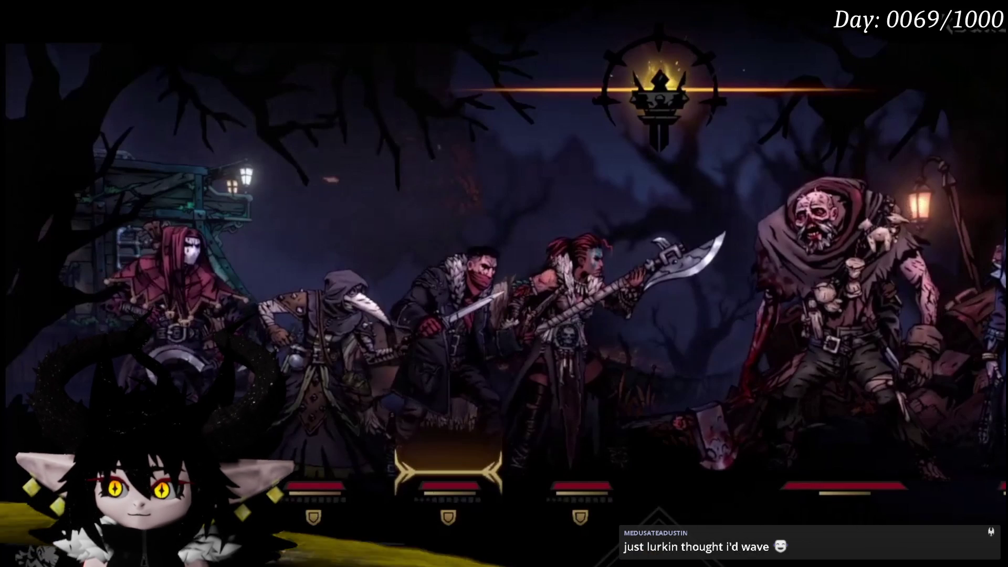
mouse_move(413, 320)
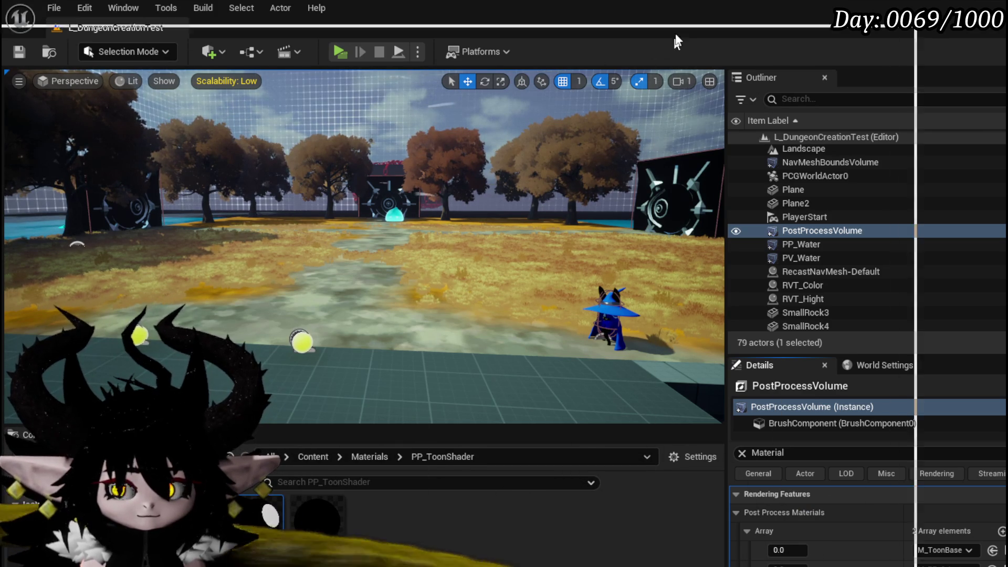
key(alt+Tab)
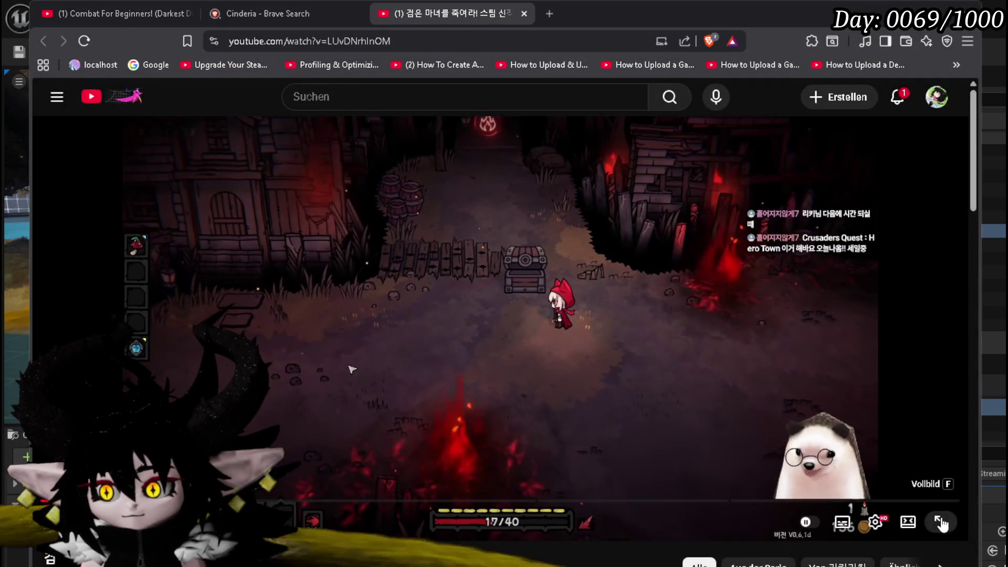
- Watch the Cinderia video fullscreen, exit it, glance at the editor, and maximize the browser
click(941, 521)
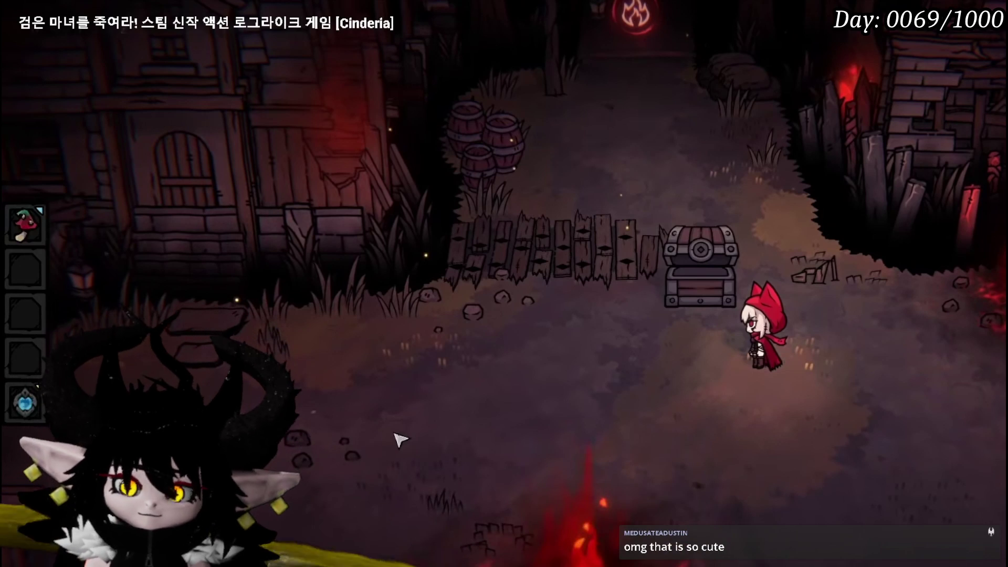
key(Escape)
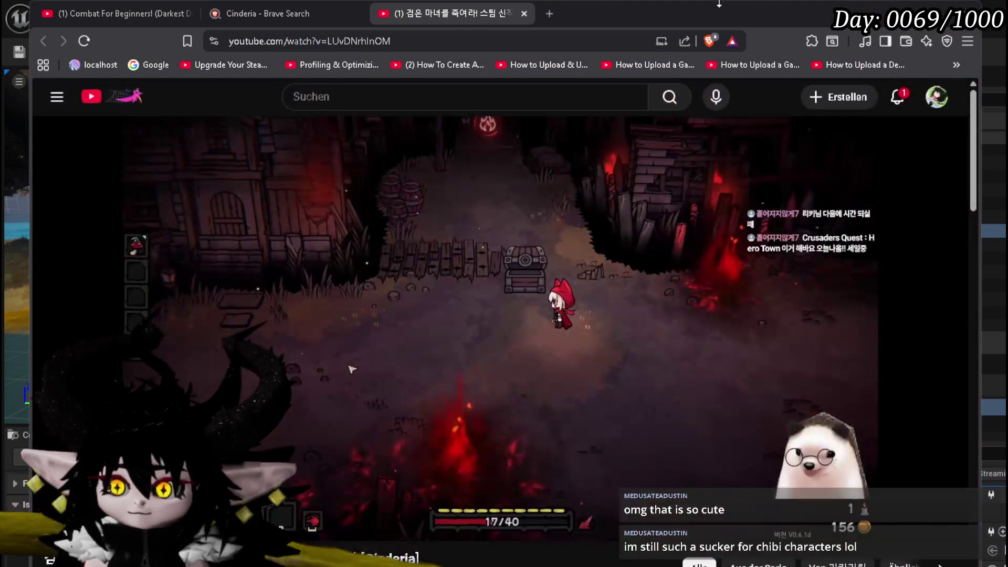
key(alt+Tab)
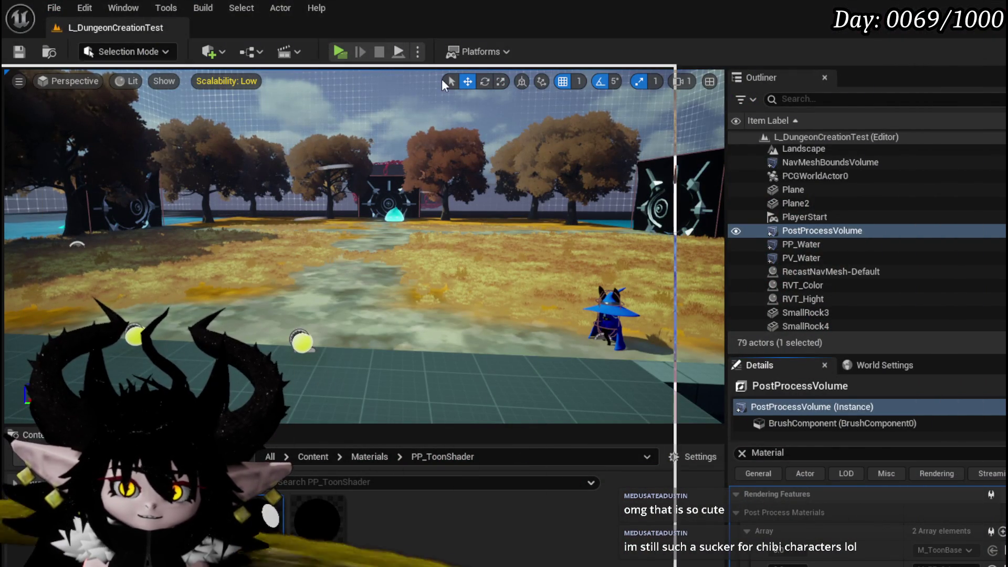
key(alt+Tab)
click(955, 29)
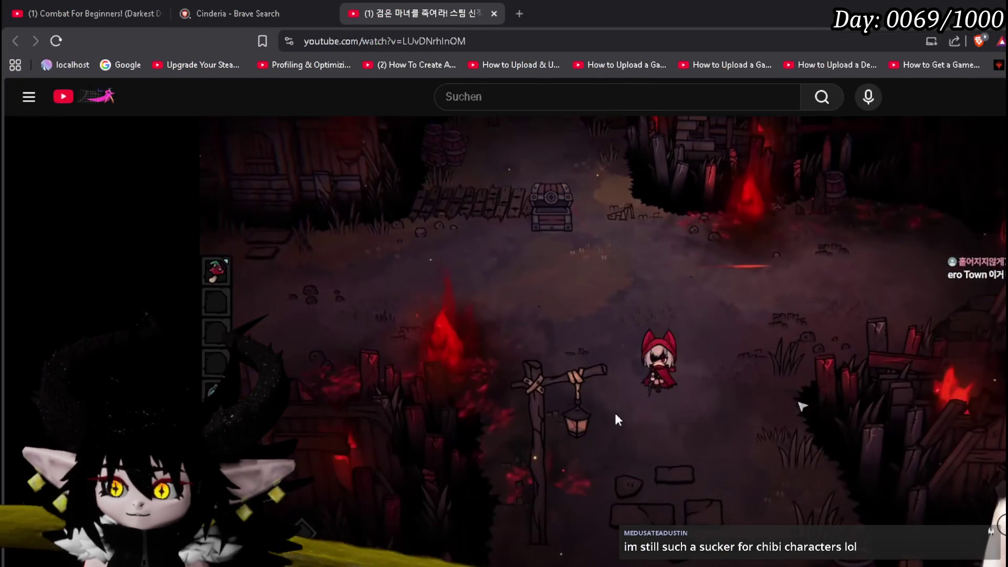
- Watch the Cinderia card-skill video fullscreen to the end, then exit fullscreen
double_click(653, 277)
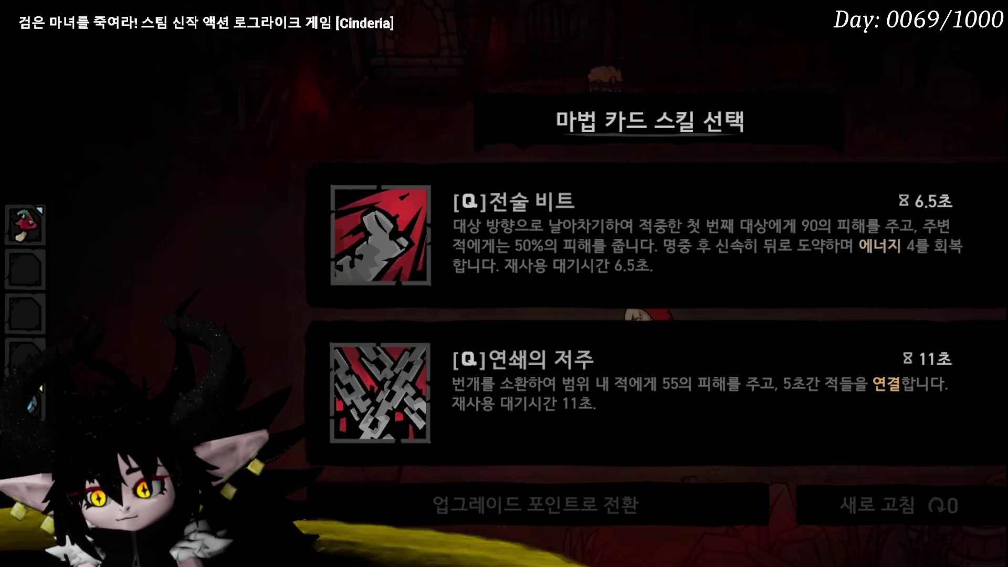
key(Escape)
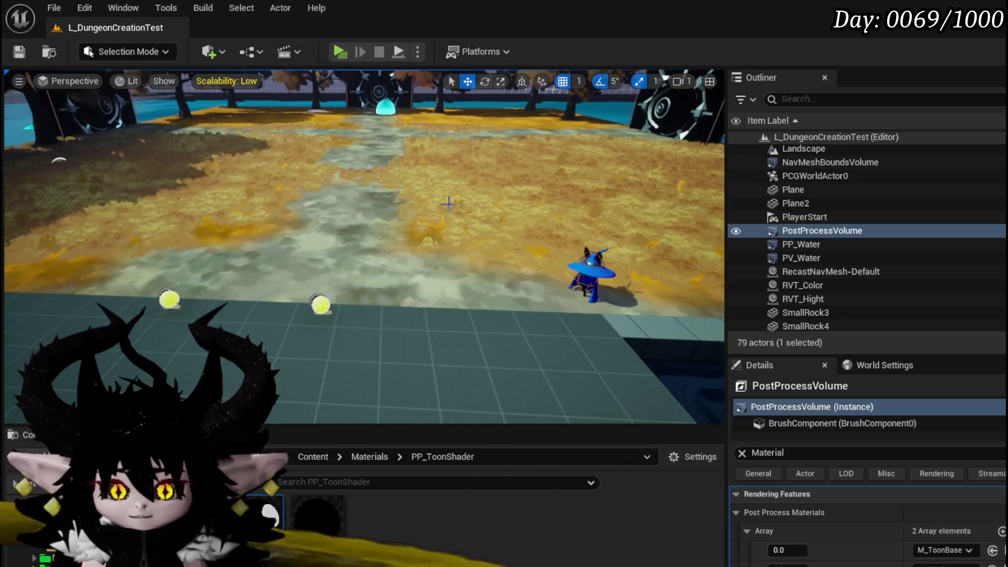
- Save the level, fly around to inspect the toon shading, and launch a play preview
key(ctrl+s)
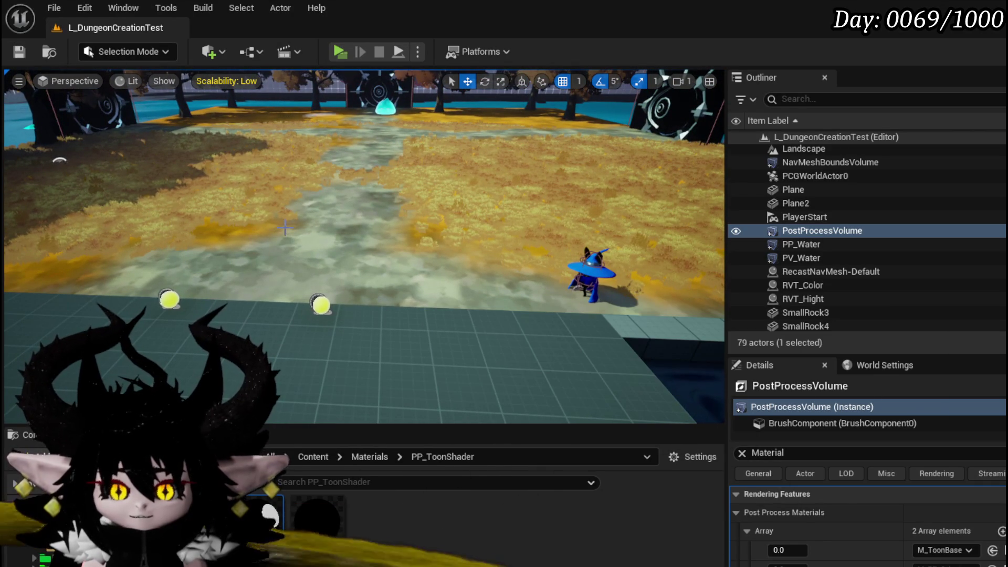
key(a)
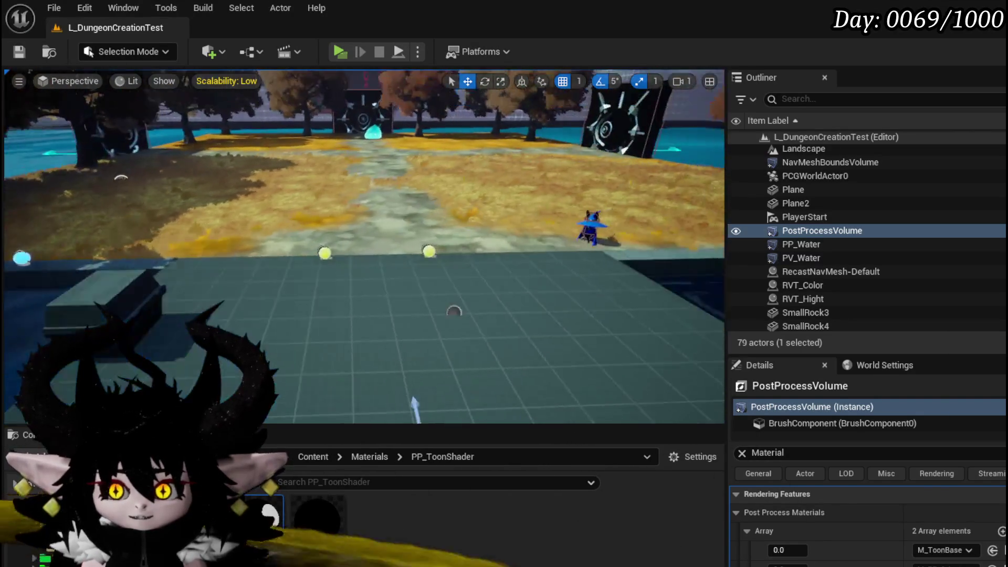
key(d)
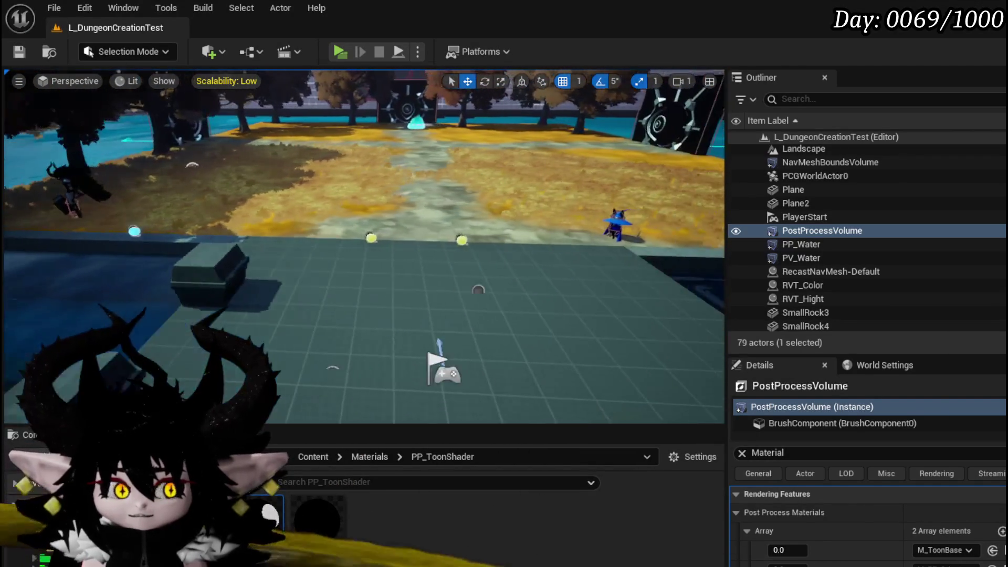
key(w)
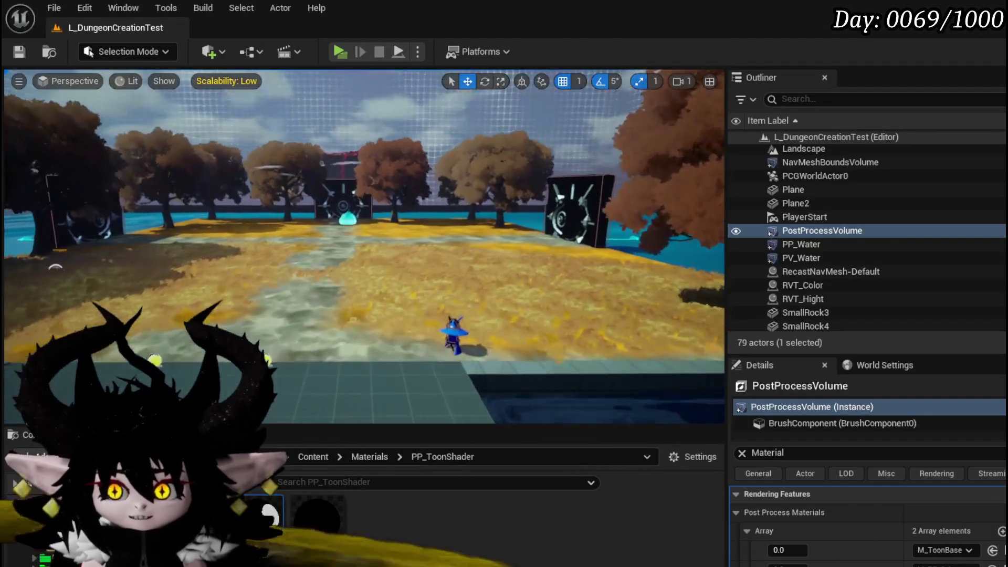
key(a)
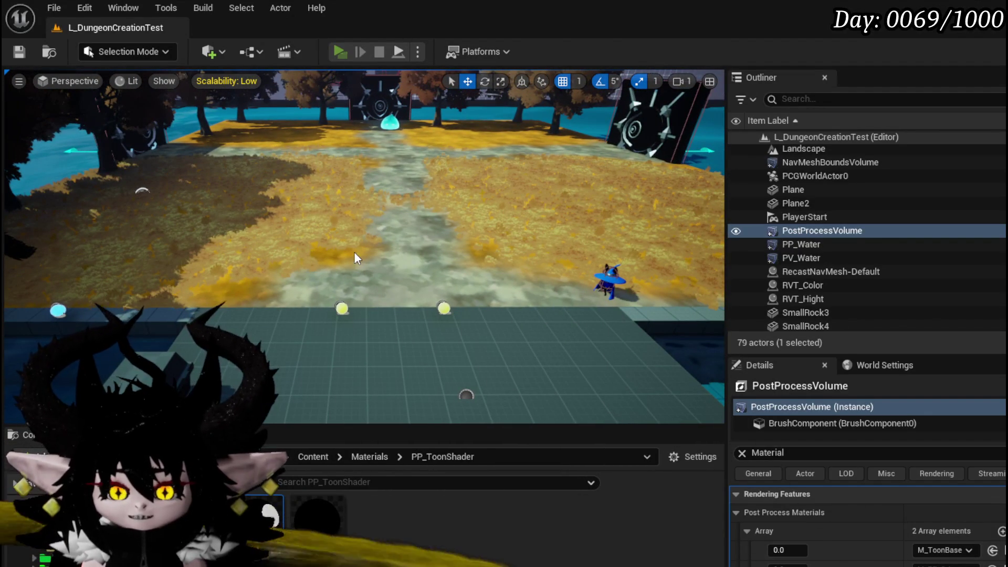
key(alt+p)
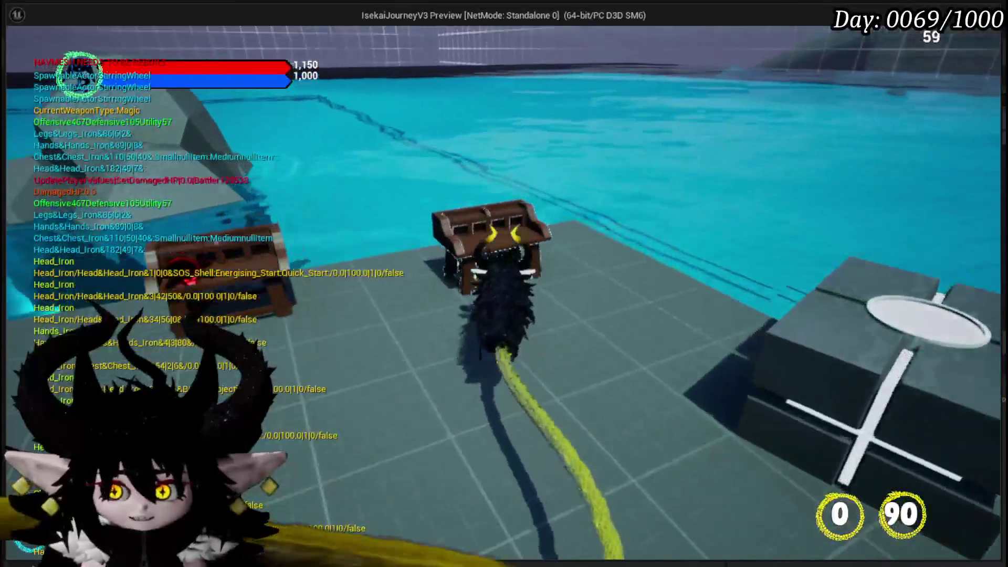
- From the chest menu, show the core deck and open the VOID AOE card's editor
key(e)
click(162, 35)
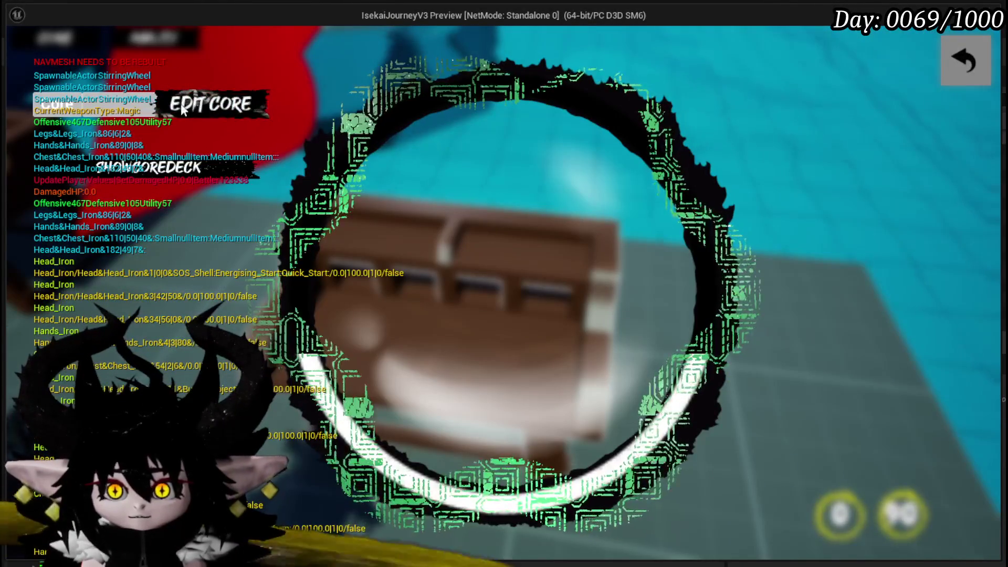
click(138, 166)
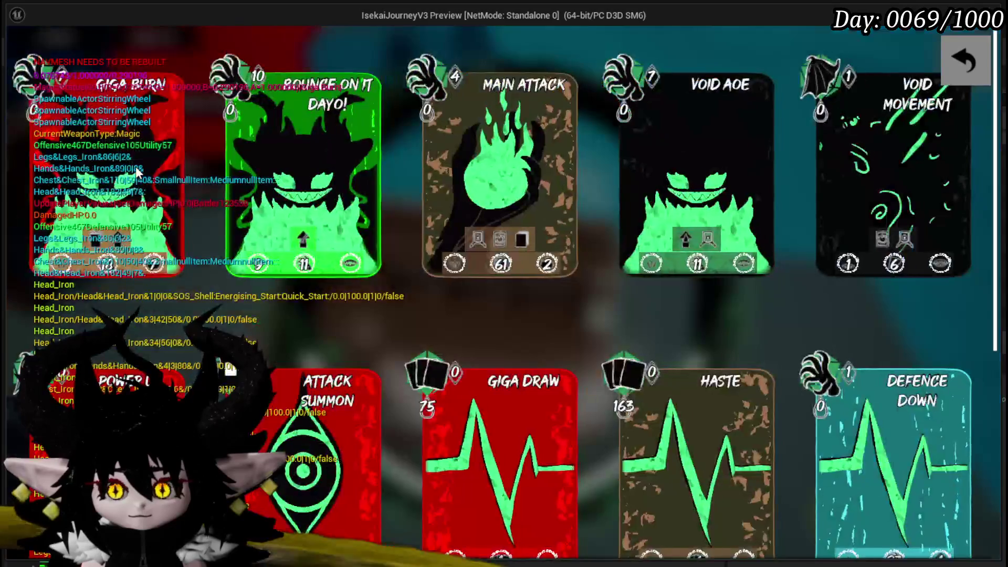
click(666, 157)
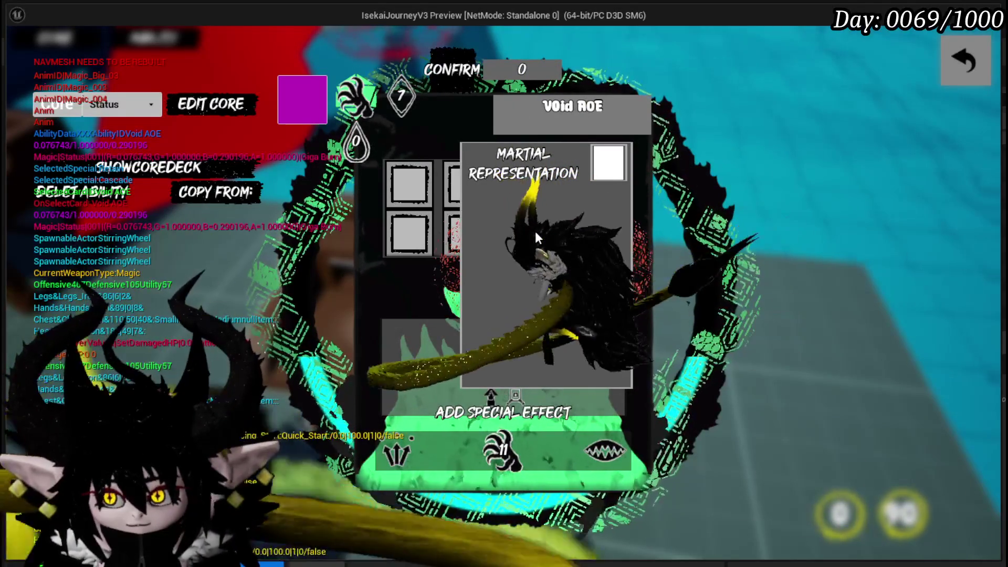
- Move the Martial Representation popup aside, then exit the card editor and chest menu
mouse_move(536, 234)
mouse_down()
mouse_move(419, 162)
mouse_move(413, 201)
mouse_move(571, 202)
mouse_move(592, 231)
mouse_move(424, 221)
mouse_move(465, 244)
mouse_move(421, 229)
mouse_move(524, 212)
mouse_move(524, 199)
mouse_up()
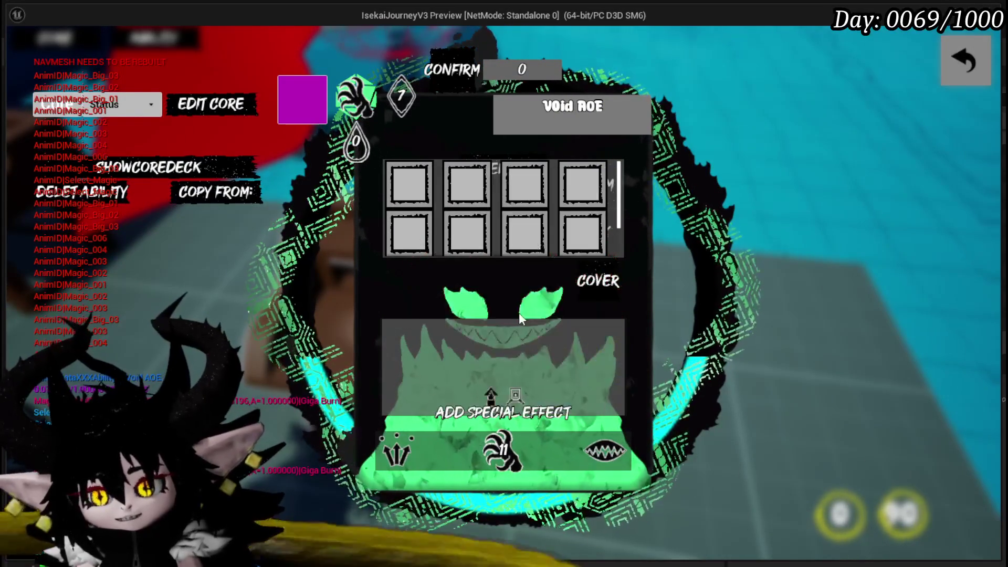
click(959, 67)
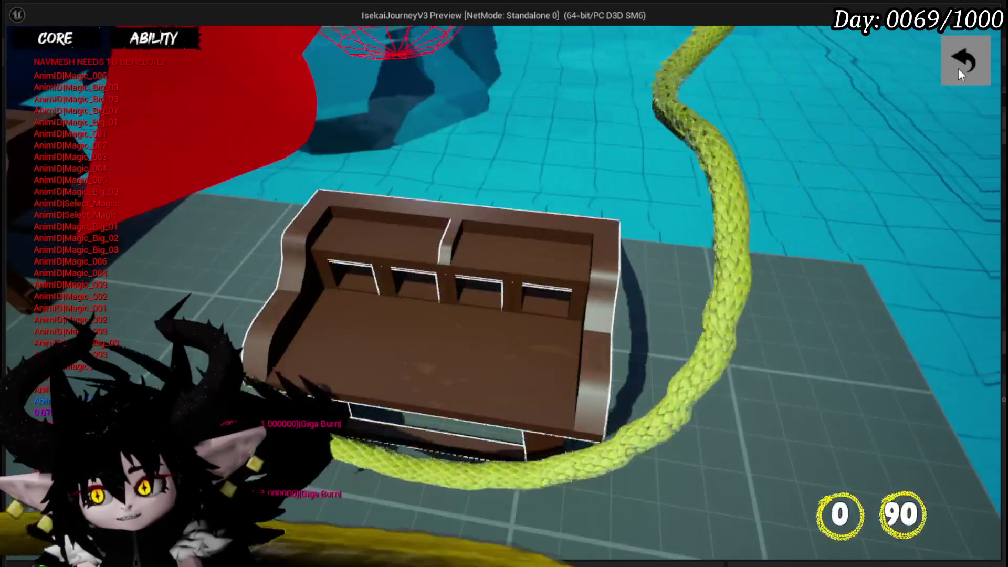
click(959, 67)
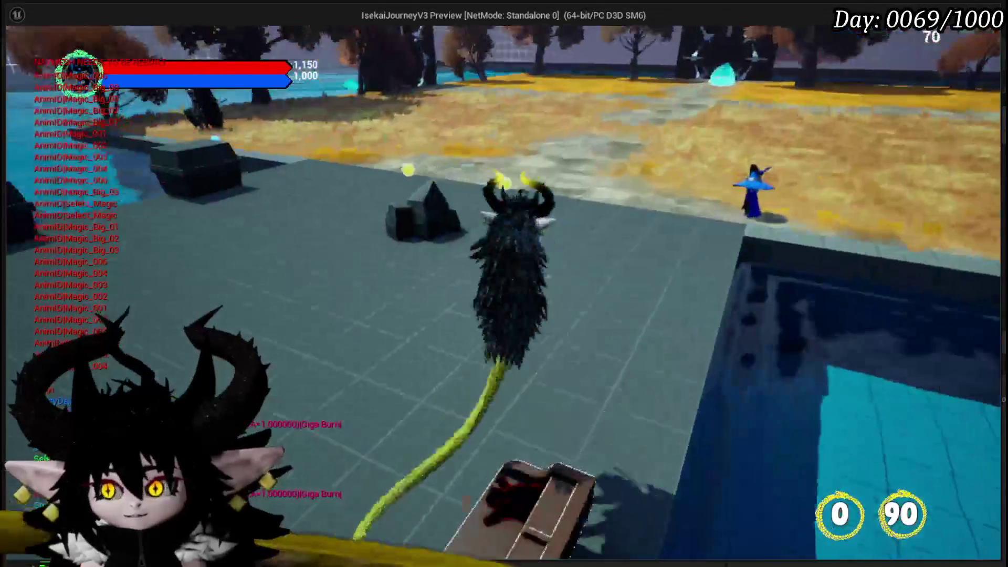